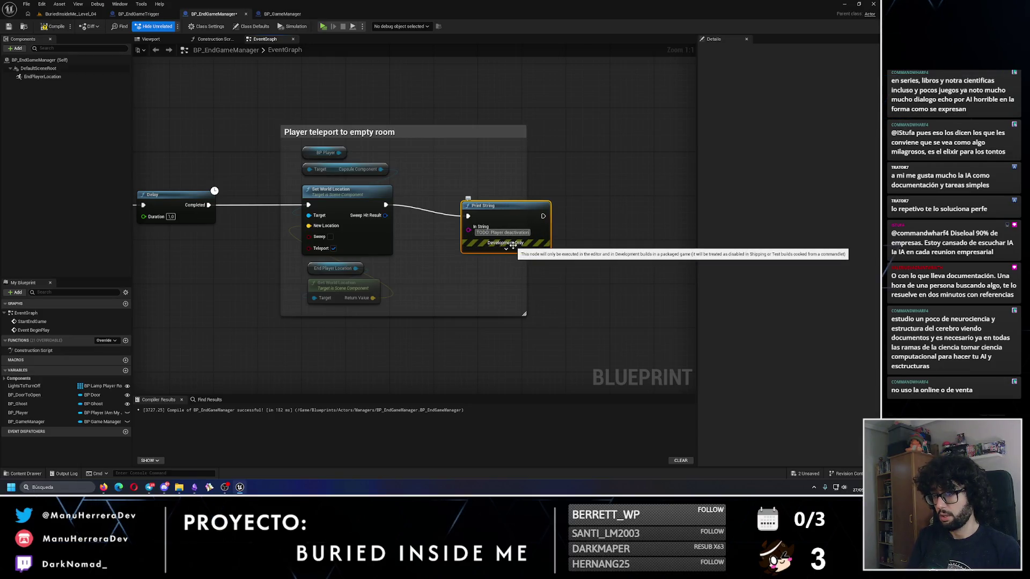
# - Duplicate the Print String node and place the copy after the first one
pyautogui.moveTo(511, 216)
pyautogui.mouseDown()
pyautogui.moveTo(472, 206)
pyautogui.moveTo(577, 207)
pyautogui.moveTo(579, 197)
pyautogui.moveTo(574, 189)
pyautogui.moveTo(505, 205)
pyautogui.mouseUp()
pyautogui.press('Escape')
pyautogui.hotkey('ctrl', 'c')
pyautogui.hotkey('ctrl', 'v')
pyautogui.moveTo(588, 197); pyautogui.dragTo(589, 208)
# - Change the copy's message to 'TODO: WB game logo', align it, then compile and save
pyautogui.click(608, 227)
pyautogui.press('BackSpace')
pyautogui.press('BackSpace')
pyautogui.press('BackSpace')
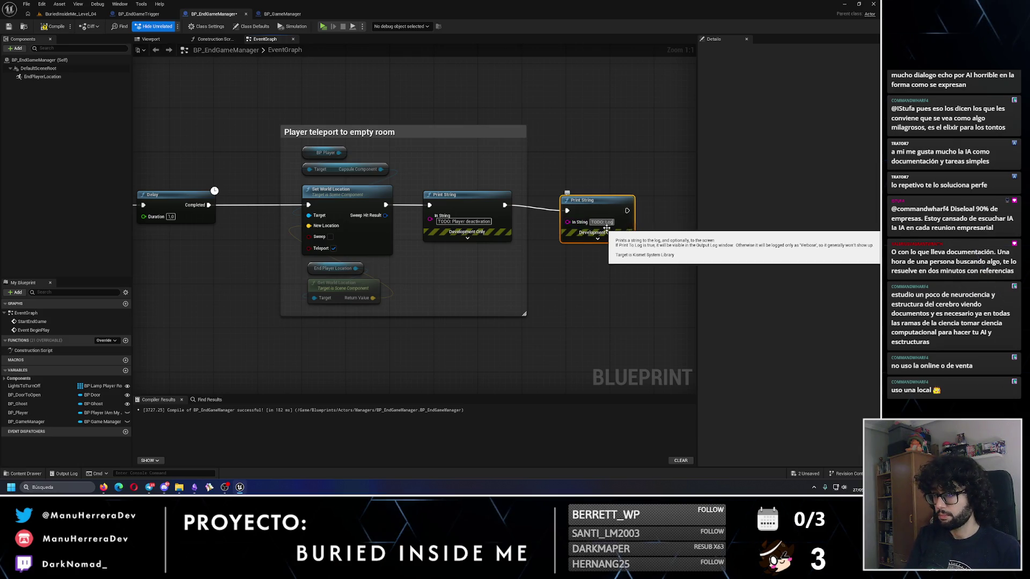
pyautogui.write('go de Juego')
pyautogui.press('BackSpace')
pyautogui.press('BackSpace')
pyautogui.press('BackSpace')
pyautogui.press('Return')
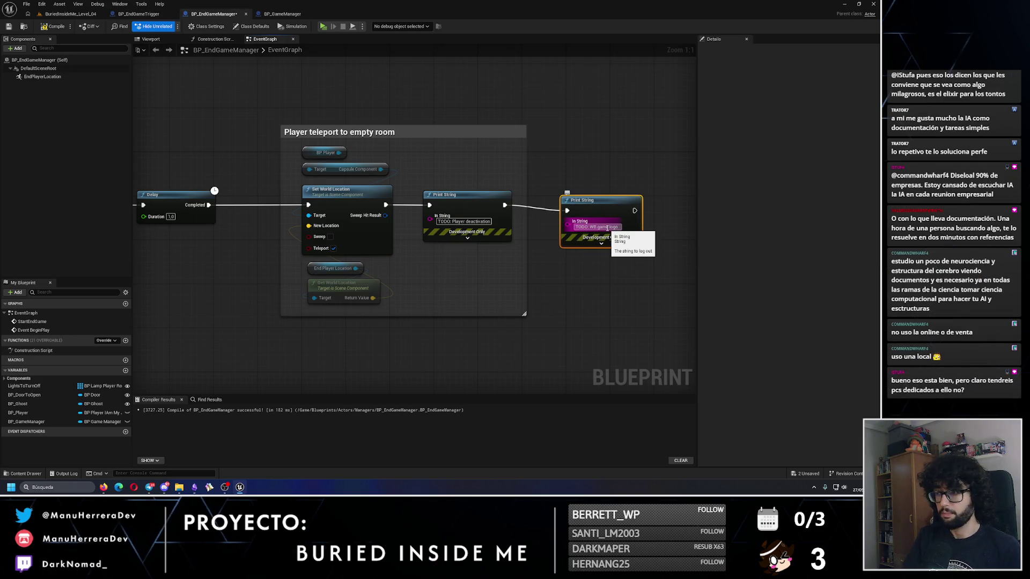
pyautogui.moveTo(596, 208); pyautogui.dragTo(599, 201)
pyautogui.click(9, 27)
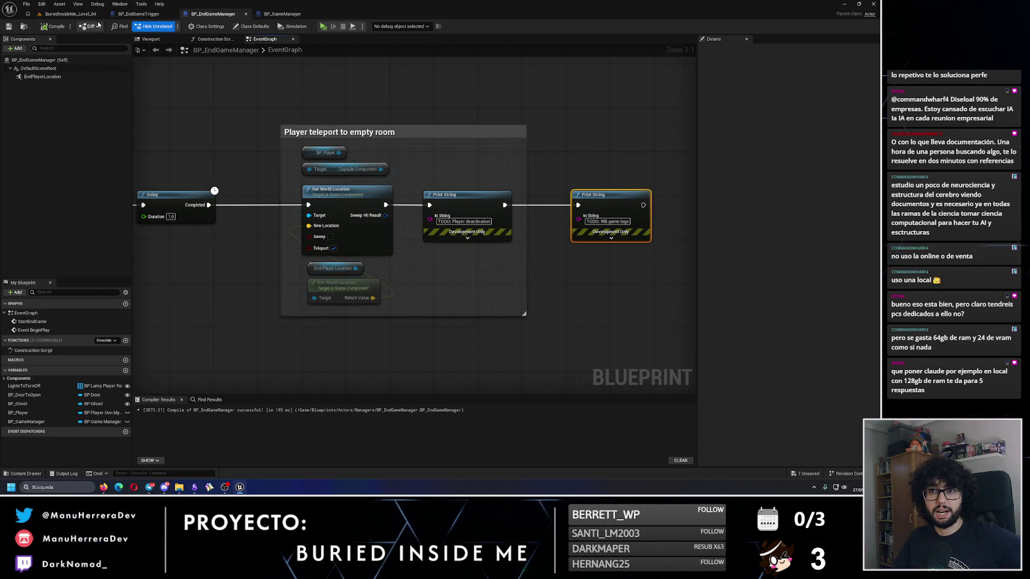
pyautogui.click(70, 13)
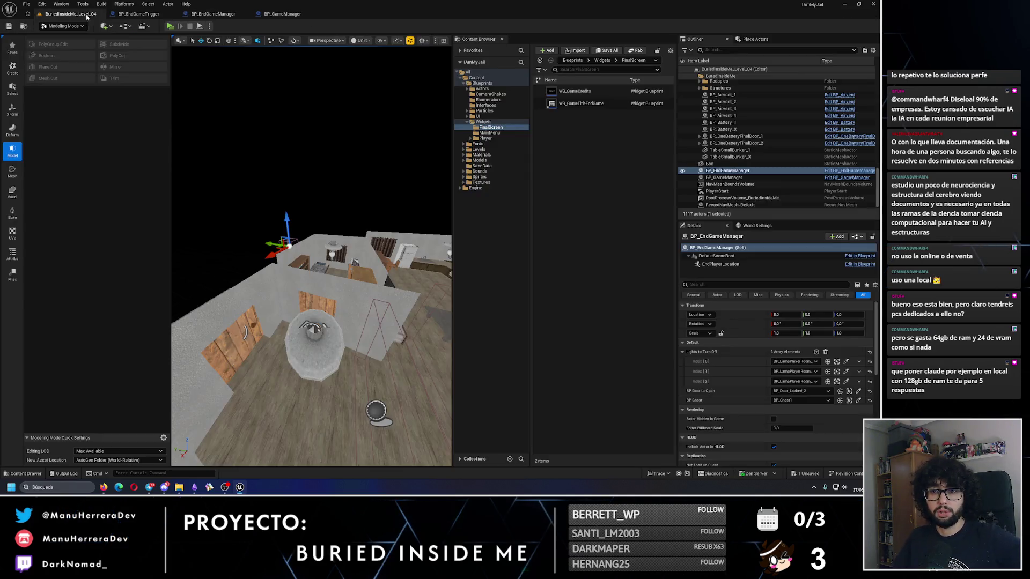
# - Move EndPlayerLocation into the house, raise it to about 720 height, and save the level
pyautogui.doubleClick(728, 265)
pyautogui.moveTo(206, 356)
pyautogui.mouseDown()
pyautogui.moveTo(300, 290)
pyautogui.moveTo(356, 292)
pyautogui.mouseUp()
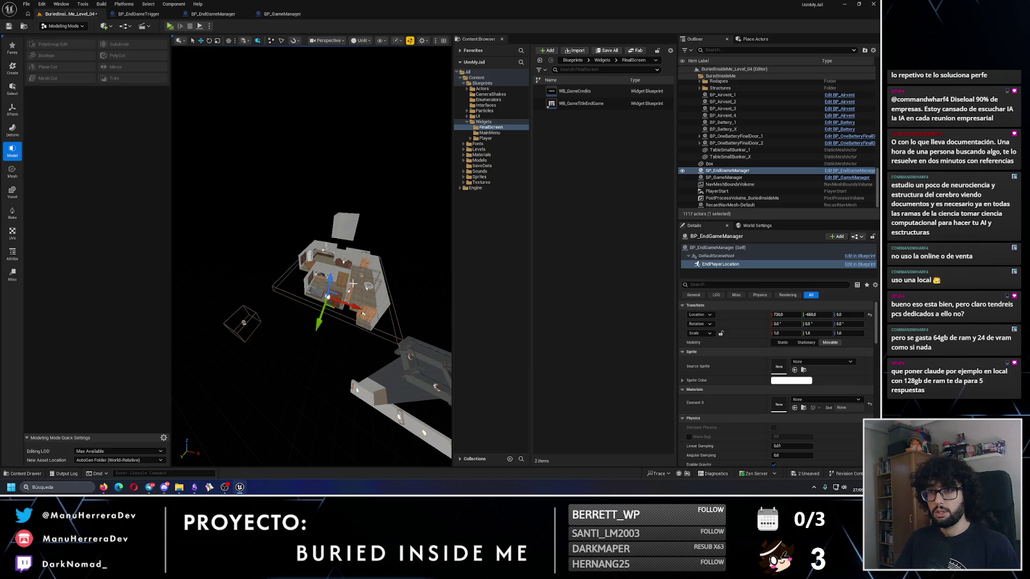
pyautogui.click(82, 28)
pyautogui.click(70, 36)
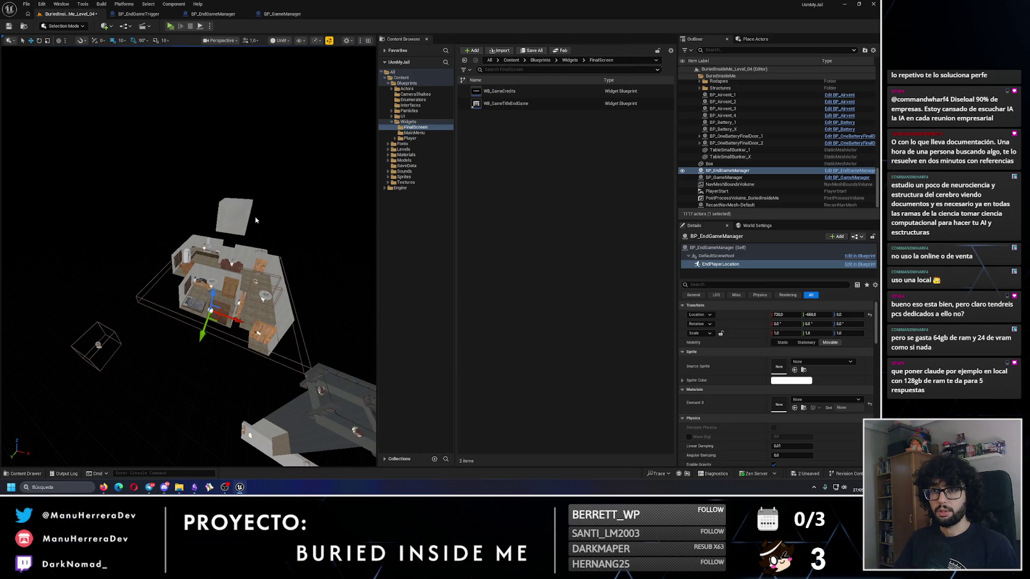
pyautogui.moveTo(213, 293); pyautogui.dragTo(230, 218)
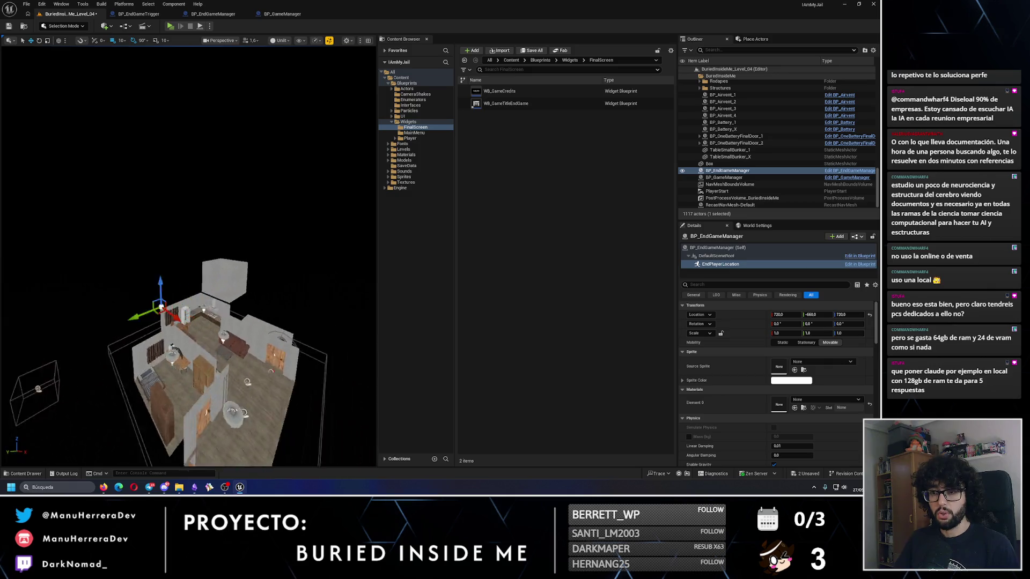
pyautogui.moveTo(83, 292)
pyautogui.mouseDown()
pyautogui.moveTo(162, 322)
pyautogui.moveTo(107, 193)
pyautogui.moveTo(141, 250)
pyautogui.mouseUp()
pyautogui.moveTo(162, 217); pyautogui.dragTo(163, 212)
pyautogui.scroll(-5, 166, 211)
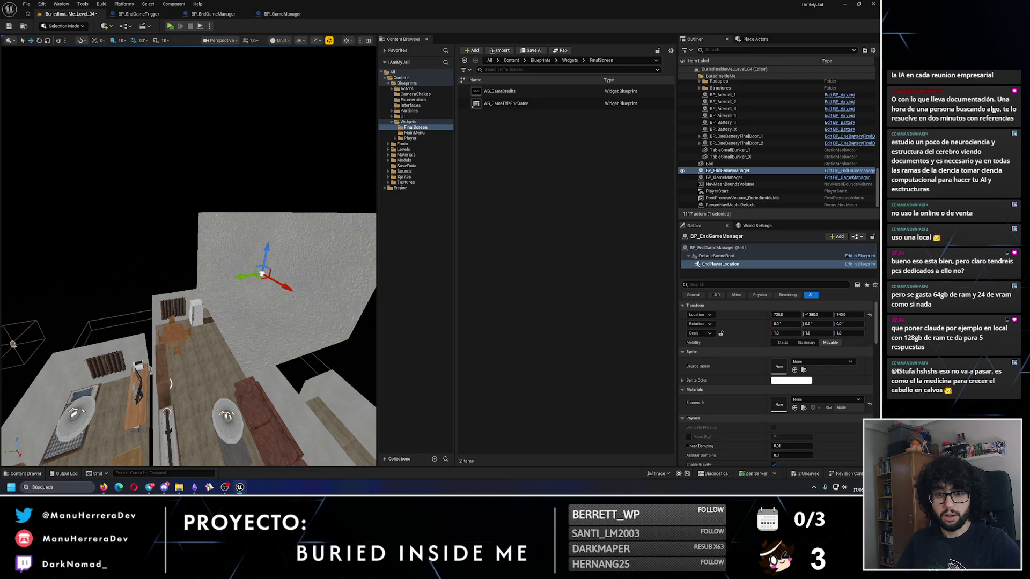
pyautogui.click(9, 27)
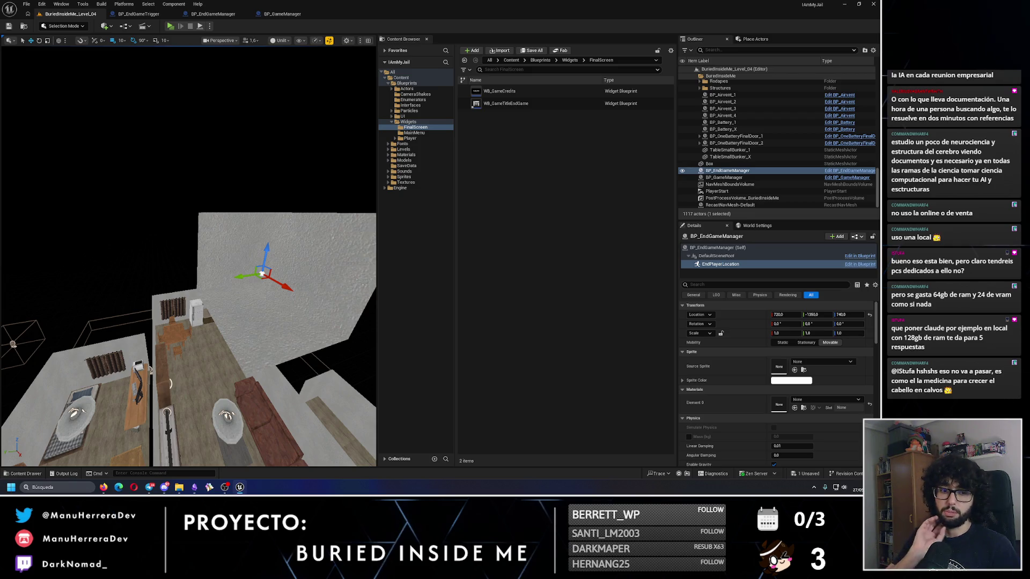
# - Frame the bedroom in the viewport and start a play test of the level
pyautogui.moveTo(171, 383)
pyautogui.mouseDown()
pyautogui.moveTo(240, 399)
pyautogui.moveTo(235, 321)
pyautogui.mouseUp()
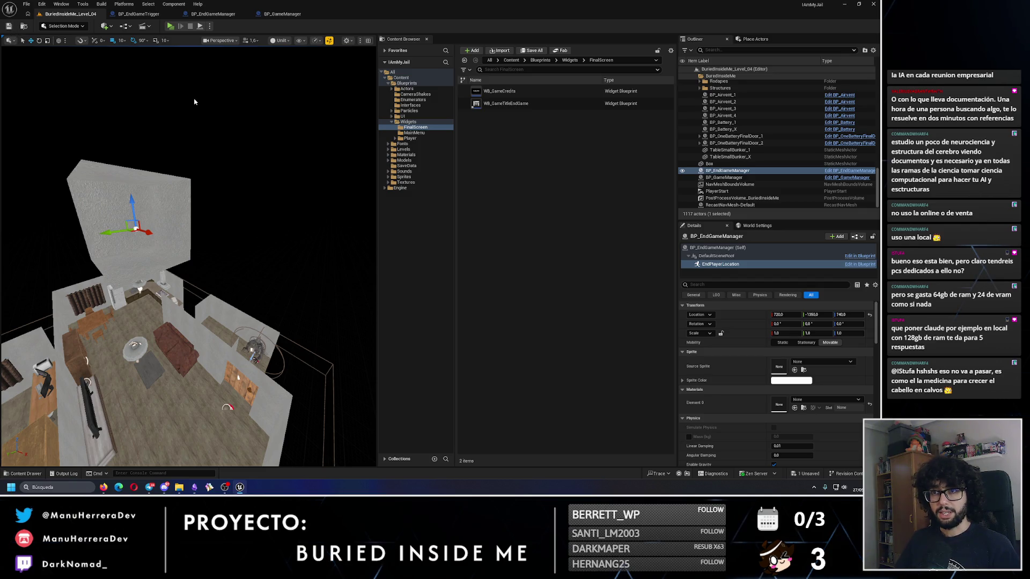
pyautogui.moveTo(264, 223); pyautogui.dragTo(255, 229)
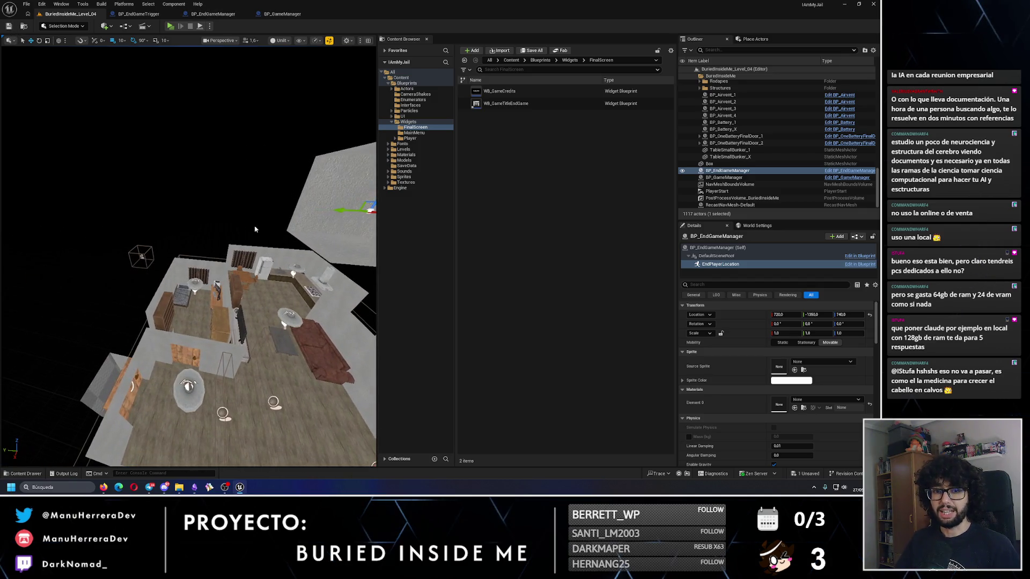
pyautogui.press('f')
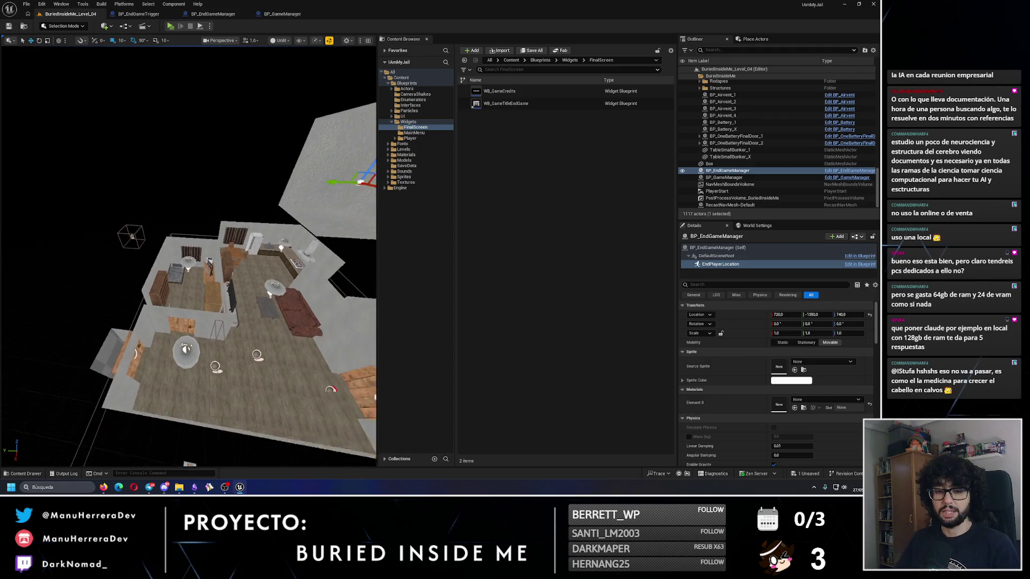
pyautogui.click(170, 26)
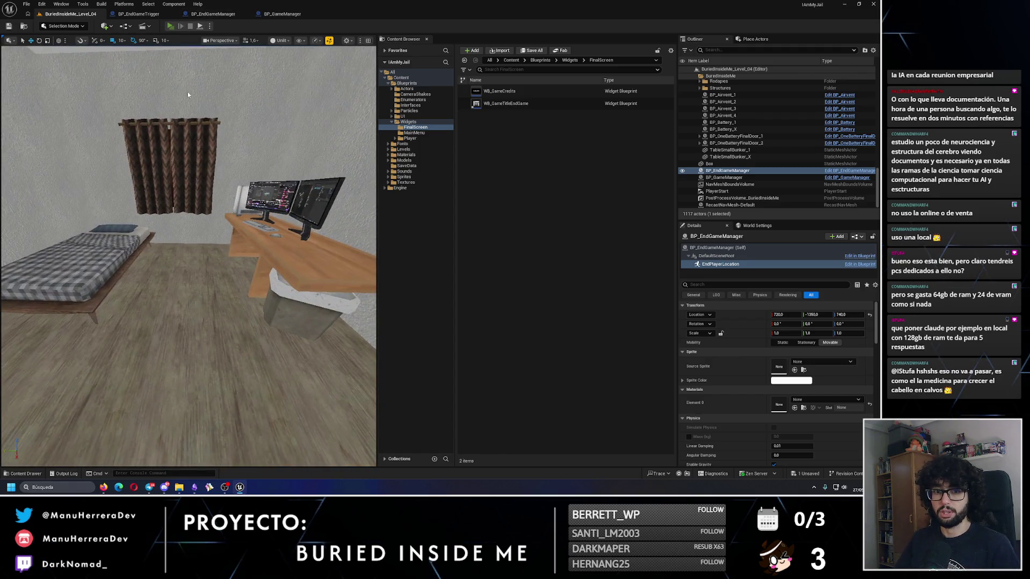
pyautogui.press('w')
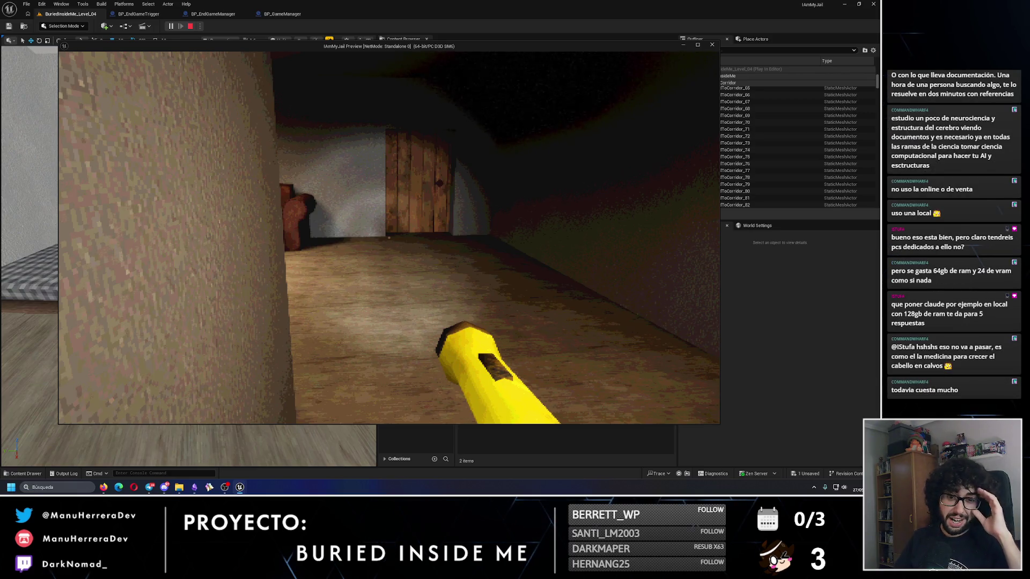
# - Walk the player into the living room, then stop the play session to see the runtime errors
pyautogui.press('w')
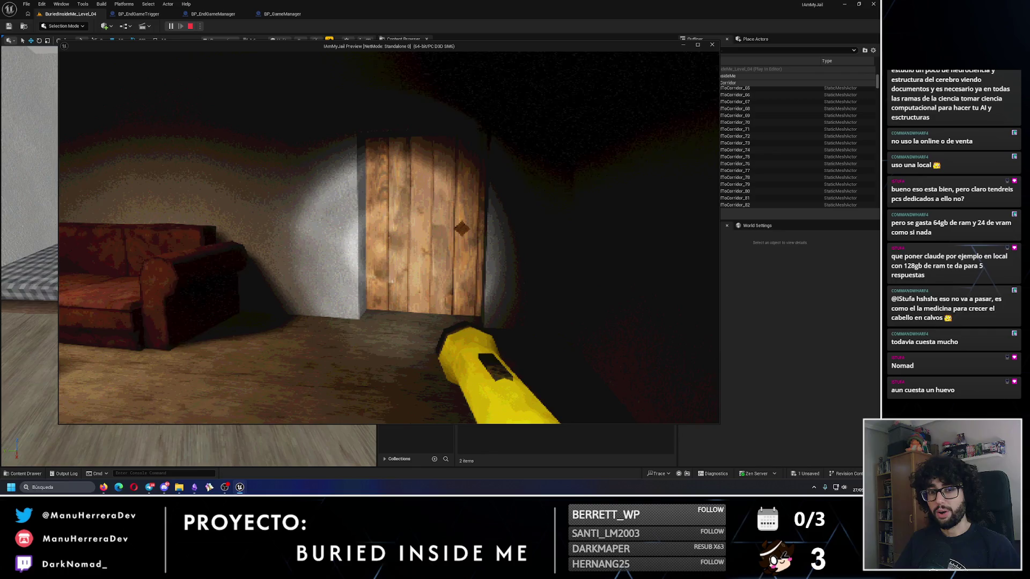
pyautogui.moveTo(389, 238)
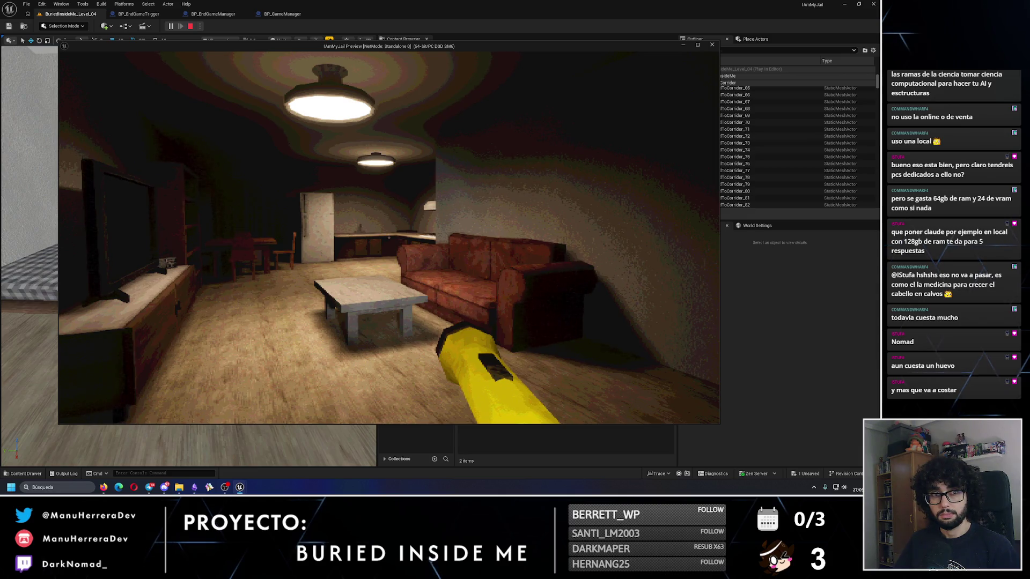
pyautogui.press('Escape')
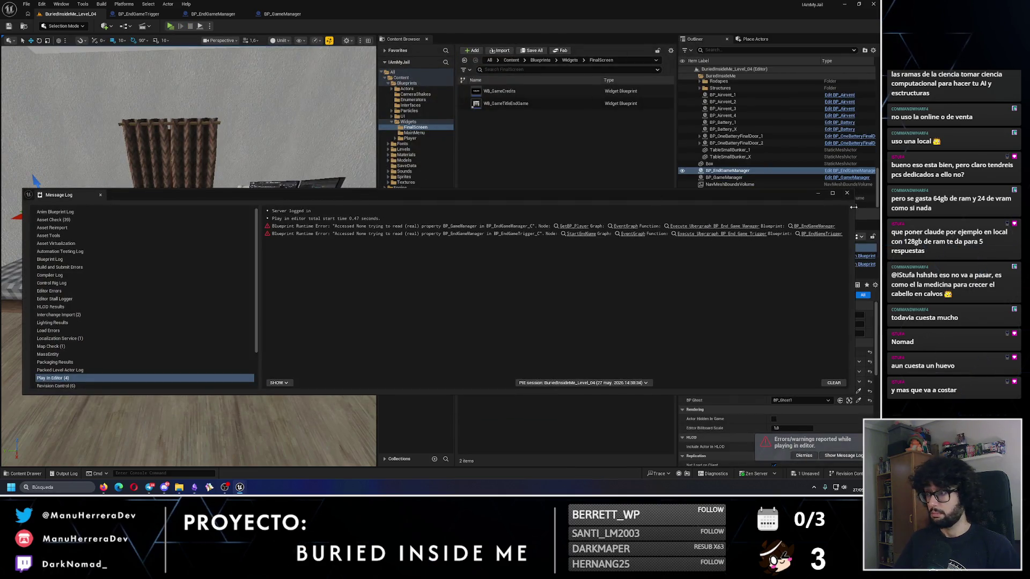
# - Make BP_EndGameSequenceTrigger's end game manager variable instance-editable, then compile and save it
pyautogui.click(847, 194)
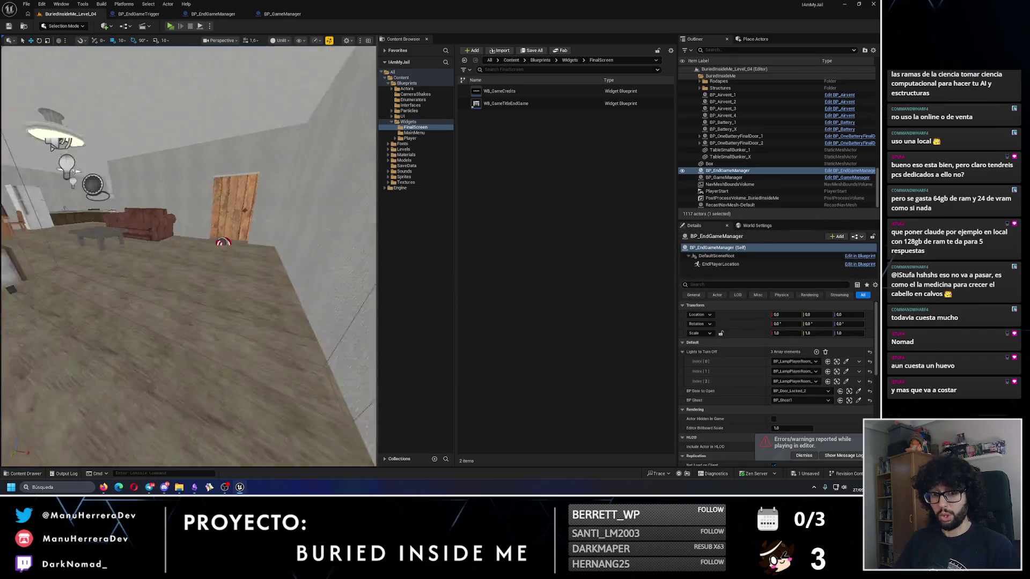
pyautogui.click(241, 257)
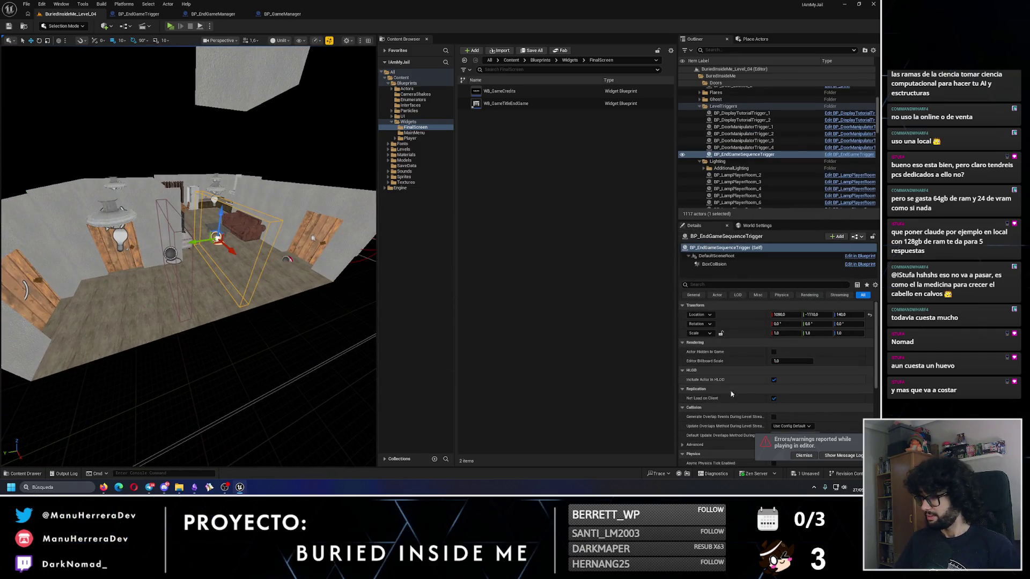
pyautogui.click(138, 14)
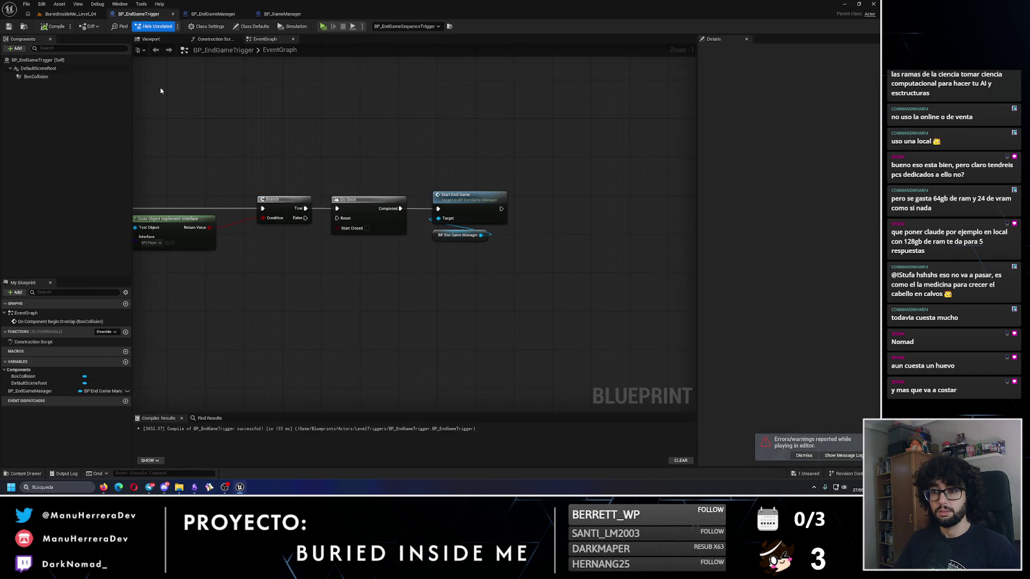
pyautogui.click(127, 391)
pyautogui.click(53, 26)
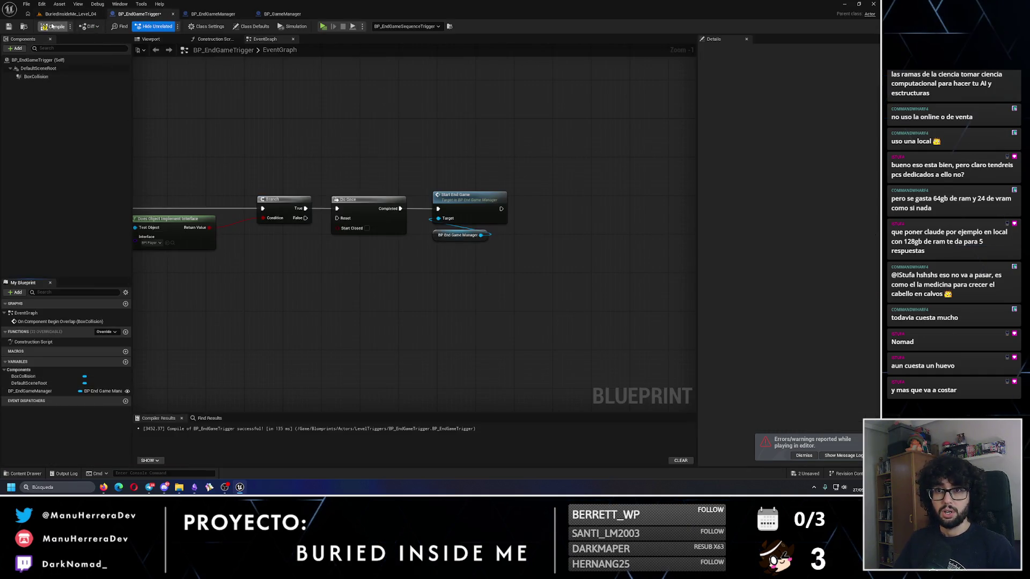
pyautogui.click(8, 26)
# - Assign BP_EndGameManager to the placed trigger, save the level, and start a play test
pyautogui.click(69, 14)
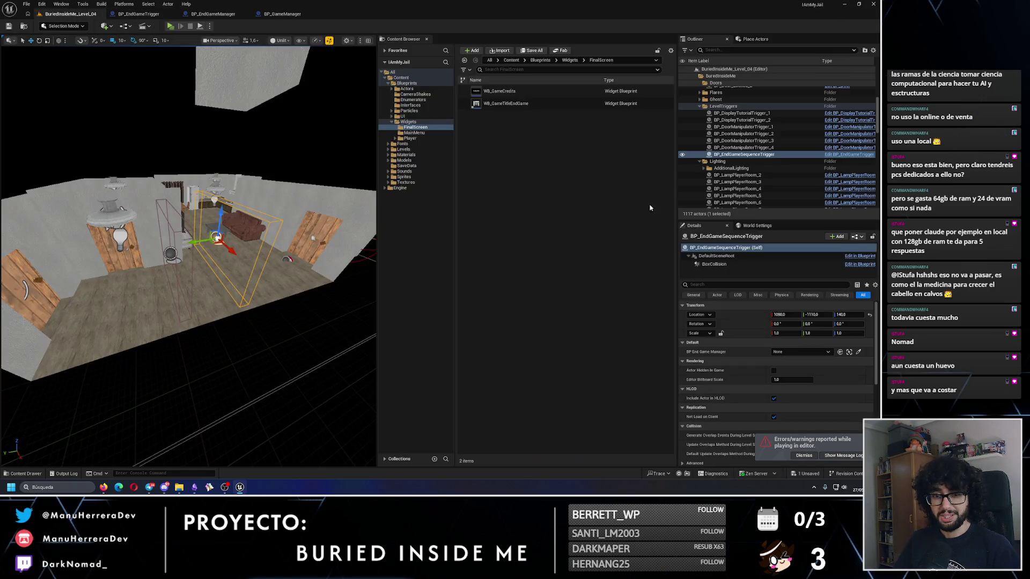
pyautogui.click(801, 351)
pyautogui.click(791, 272)
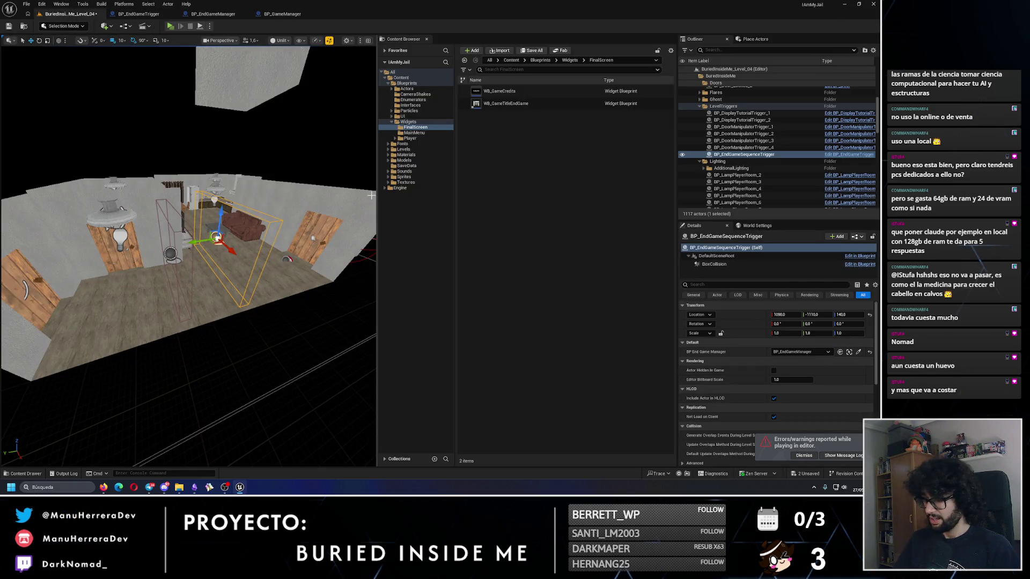
pyautogui.click(9, 26)
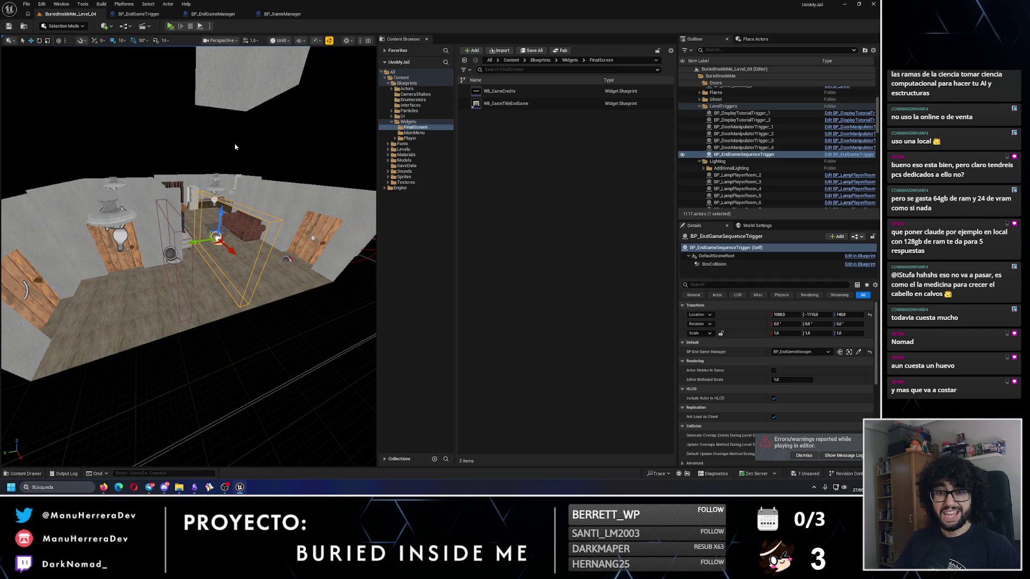
pyautogui.press('f')
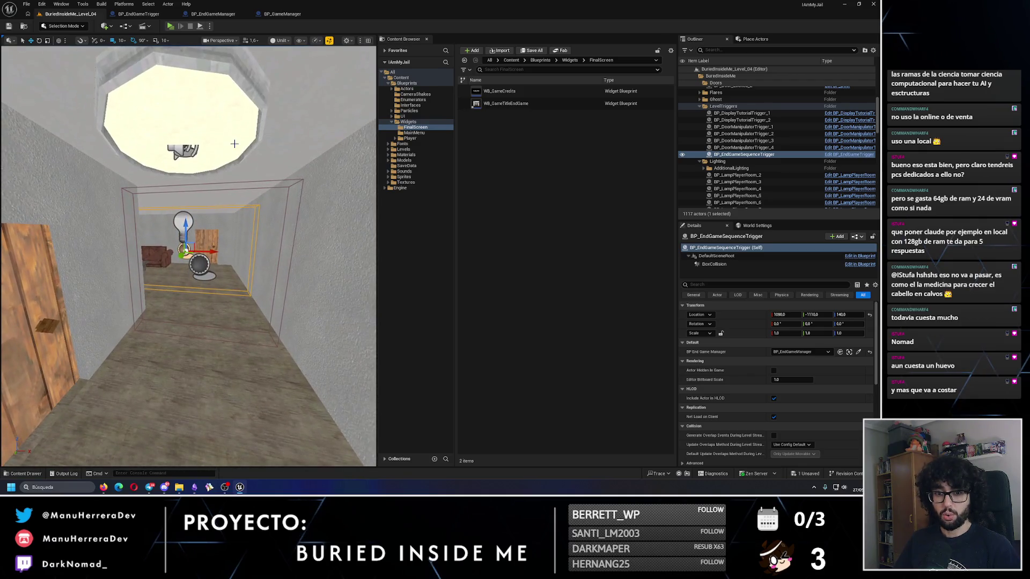
pyautogui.hotkey('alt', 'p')
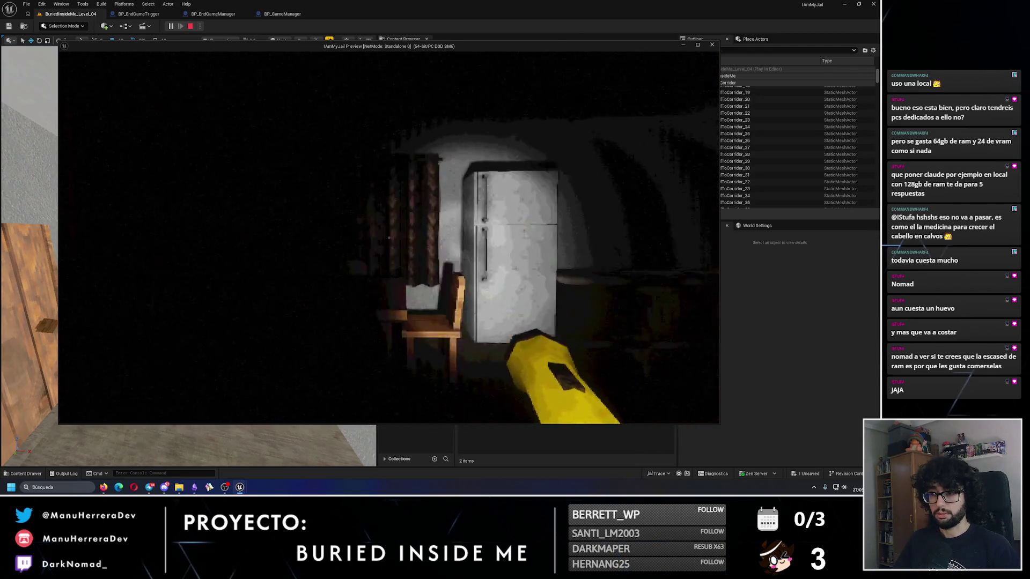
# - Stop the play test so the Message Log shows the Accessed None errors
pyautogui.press('Escape')
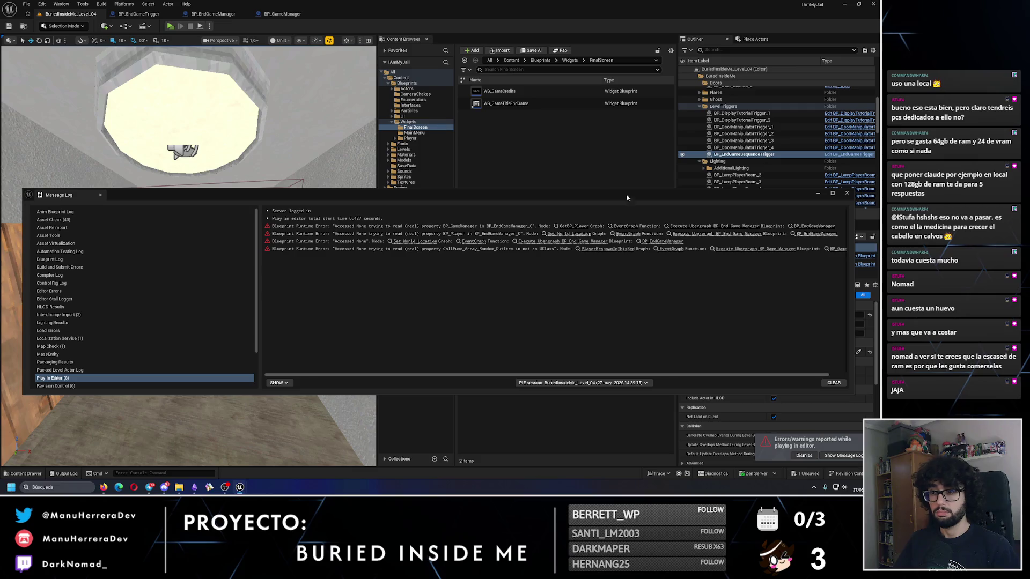
# - Check BP_GameManager and BP_EndGameManager in the Outliner, then open BP_EndGameManager's teleport section
pyautogui.click(846, 193)
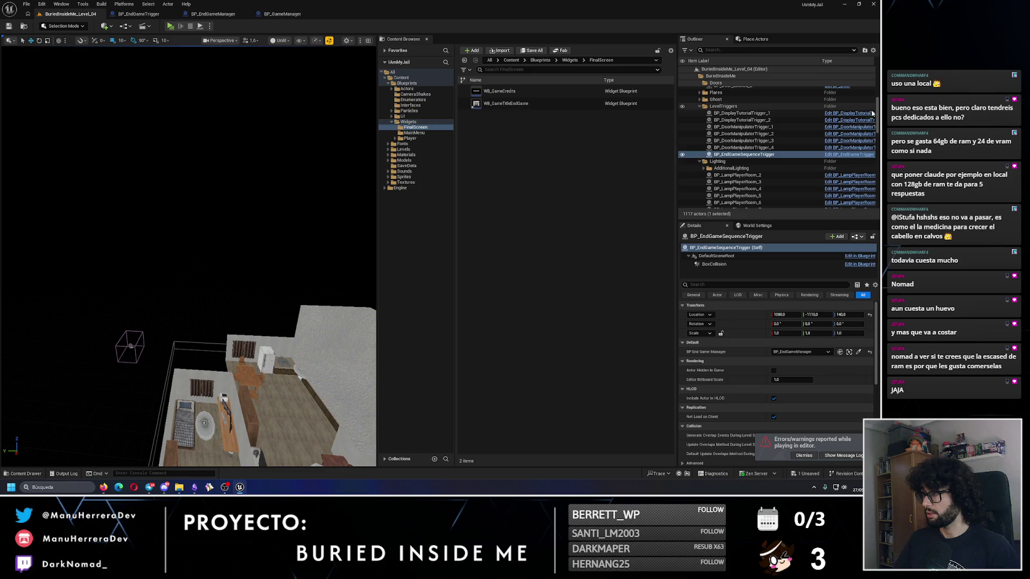
pyautogui.scroll(5, 701, 74)
pyautogui.click(696, 76)
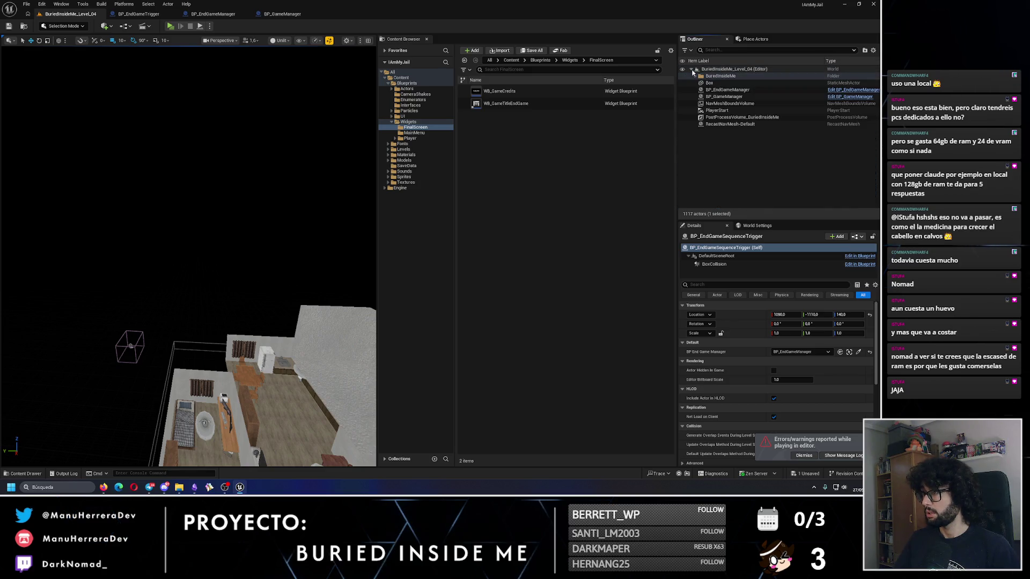
pyautogui.click(732, 97)
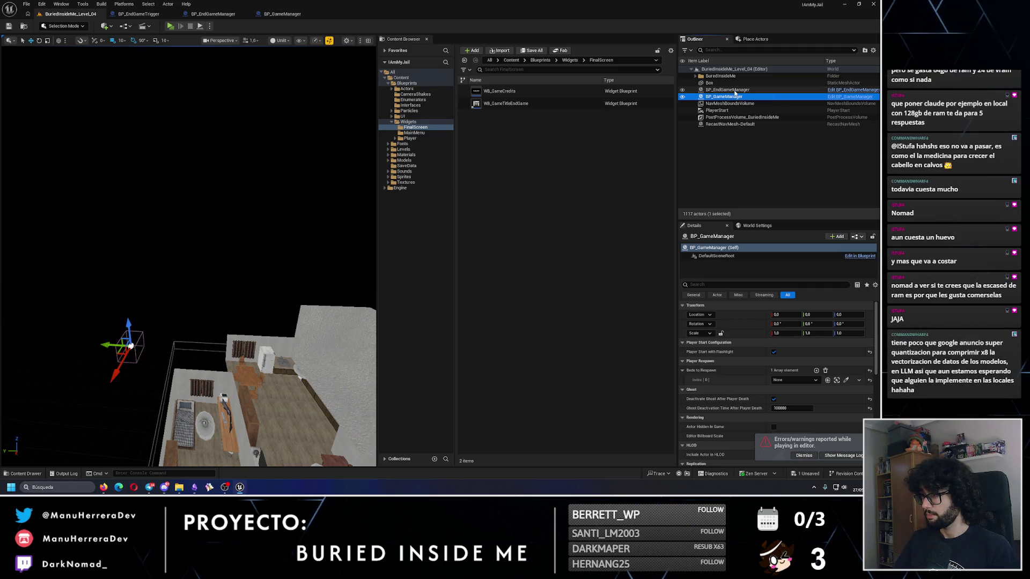
pyautogui.click(728, 89)
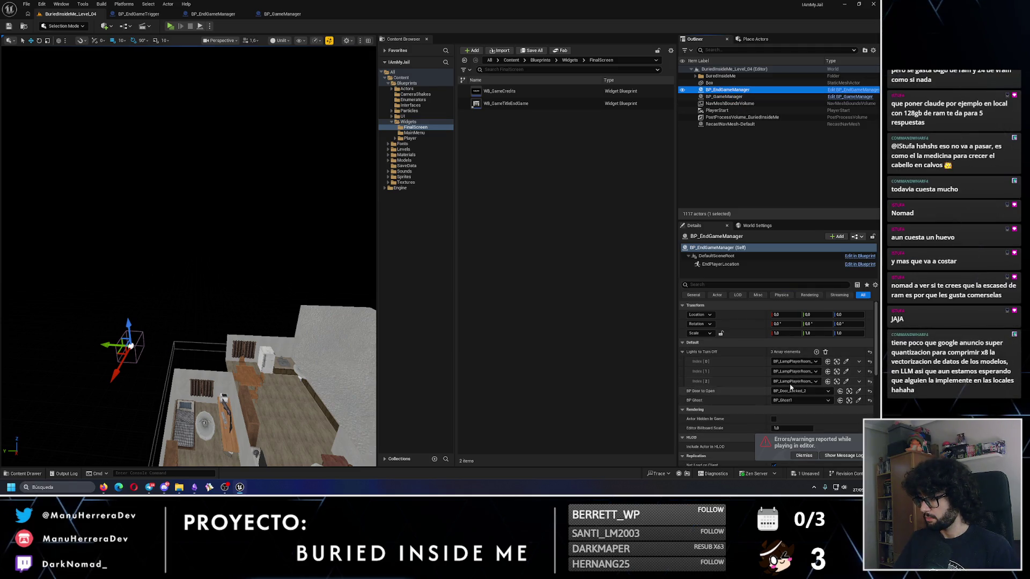
pyautogui.scroll(-2, 728, 386)
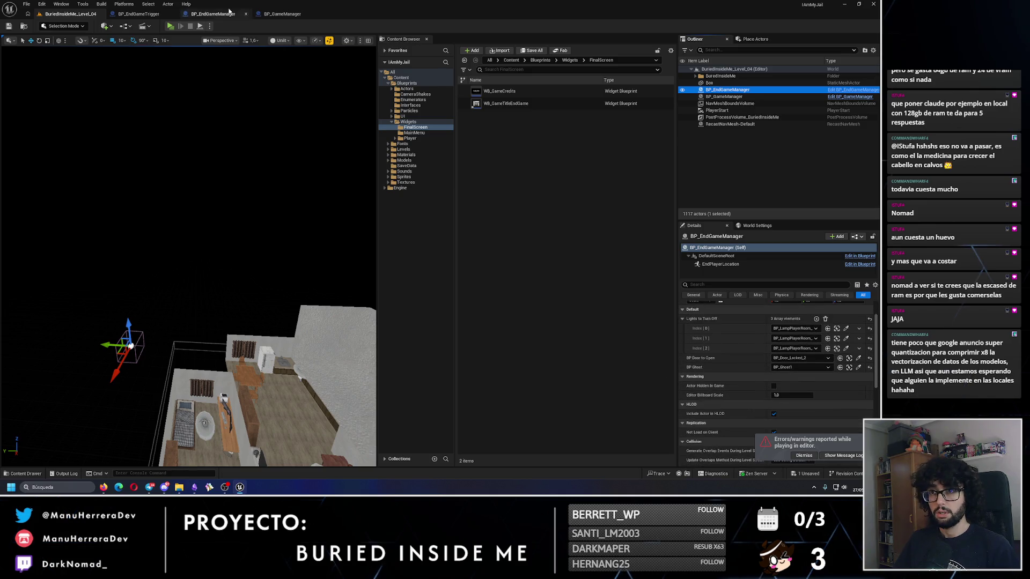
pyautogui.click(224, 15)
pyautogui.click(382, 252)
pyautogui.moveTo(317, 233); pyautogui.dragTo(406, 233)
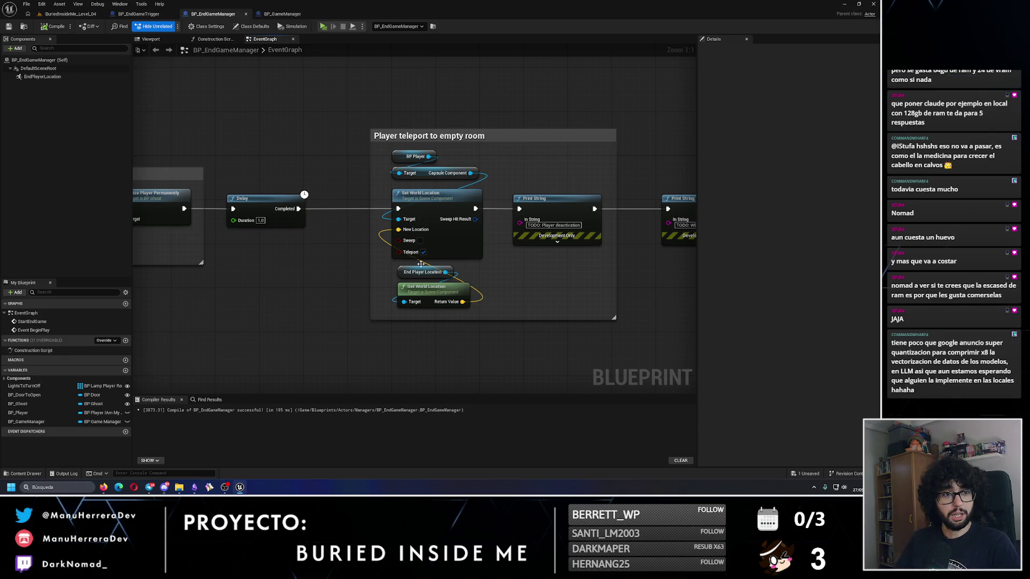
# - Straighten the Delay node onto its wires with Q
pyautogui.moveTo(268, 194); pyautogui.dragTo(274, 200)
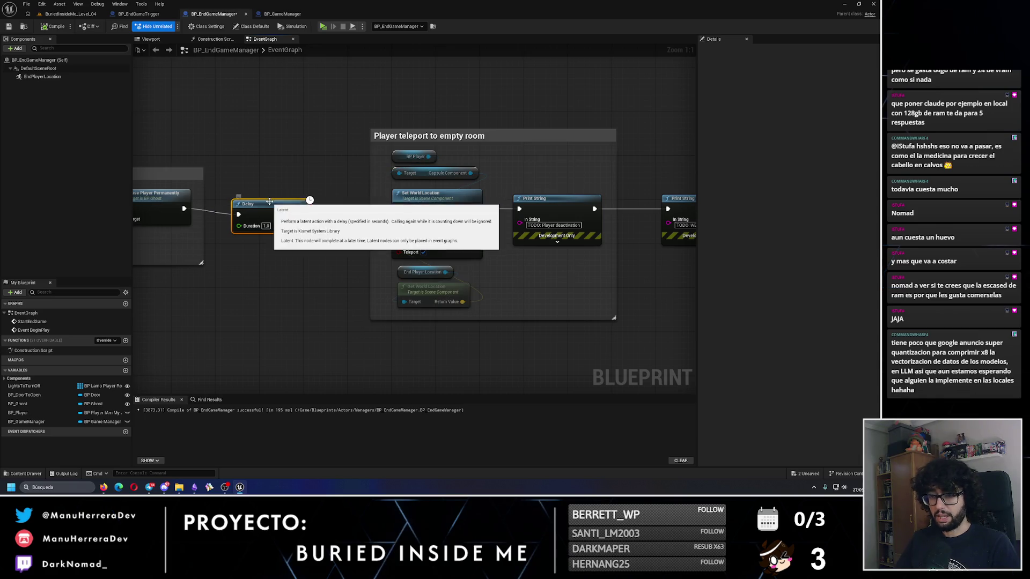
pyautogui.click(274, 200)
pyautogui.press('q')
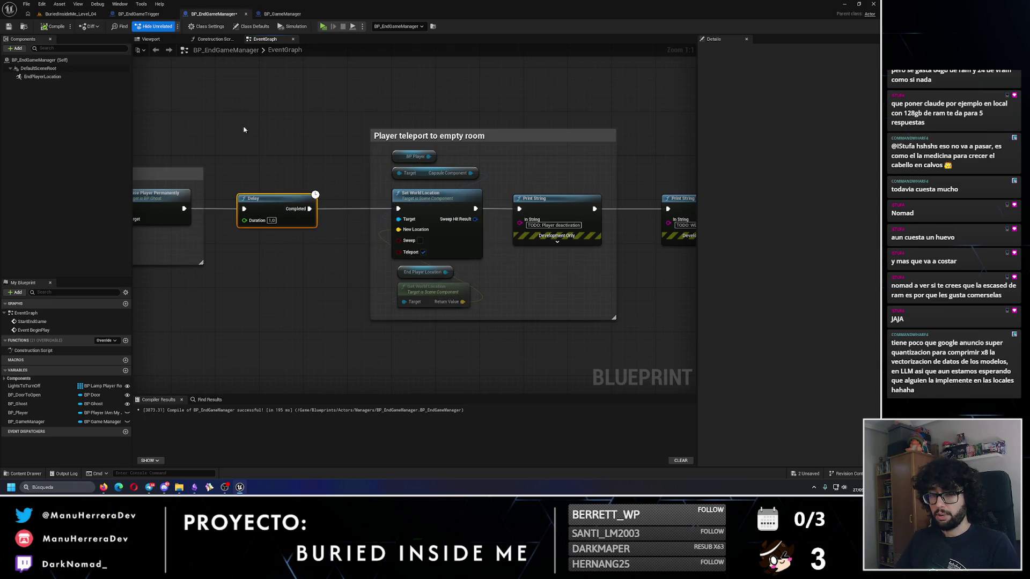
# - Play-test the level walking toward the sofa room, then stop it to show the errors
pyautogui.click(70, 14)
pyautogui.moveTo(193, 65); pyautogui.dragTo(193, 123)
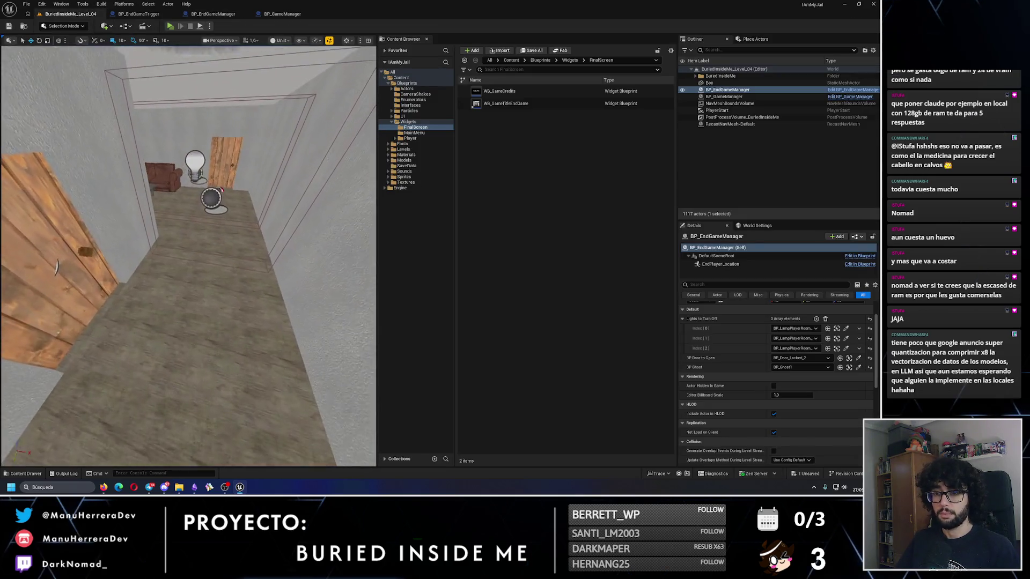
pyautogui.click(170, 26)
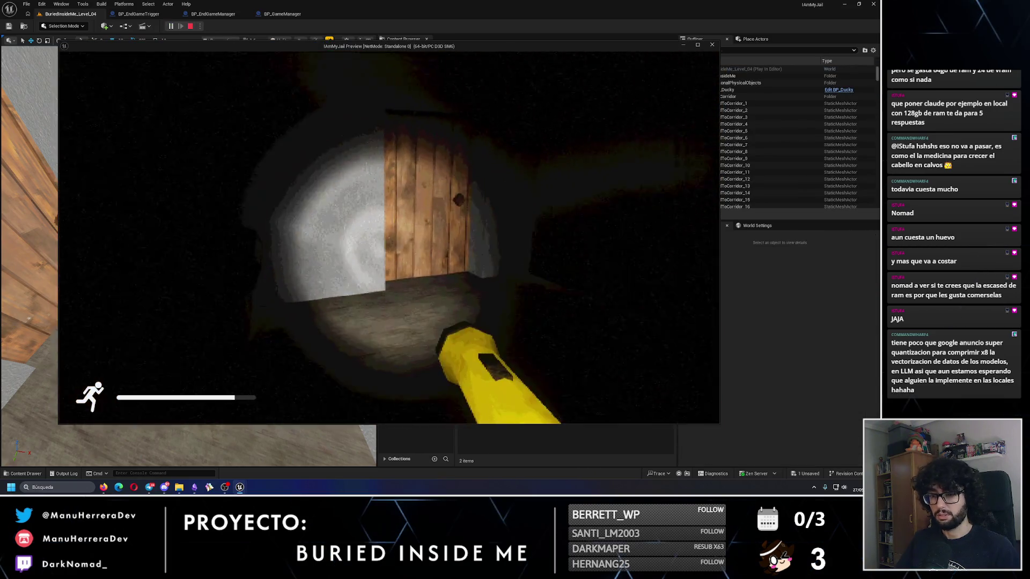
pyautogui.press('w')
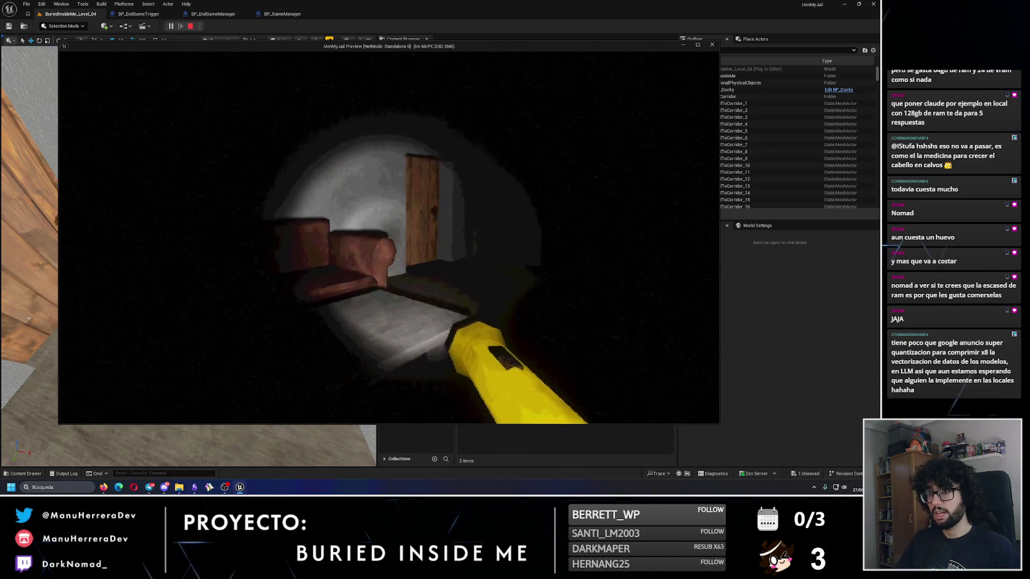
pyautogui.press('w')
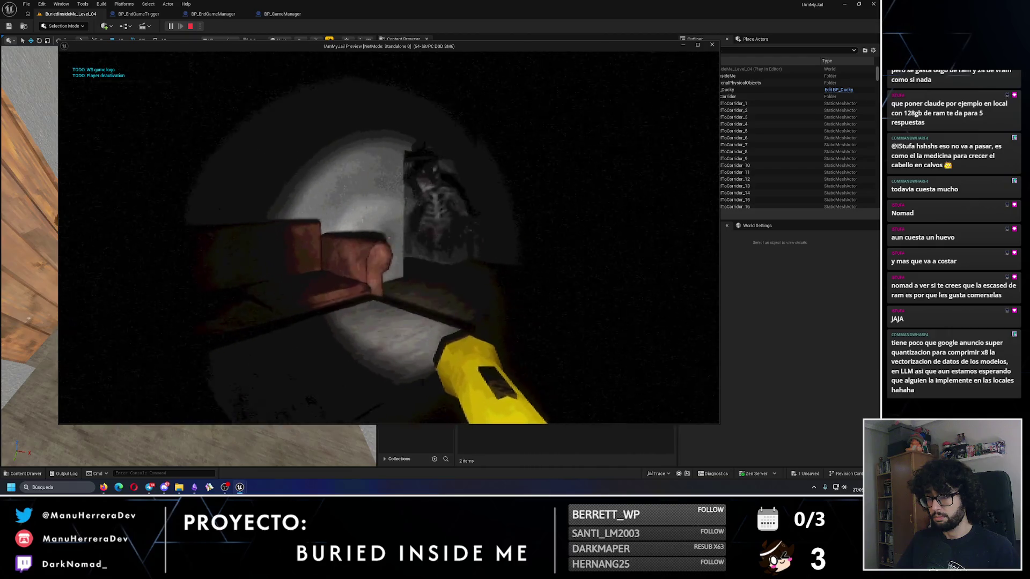
pyautogui.hotkey('alt', 'Tab')
pyautogui.press('Escape')
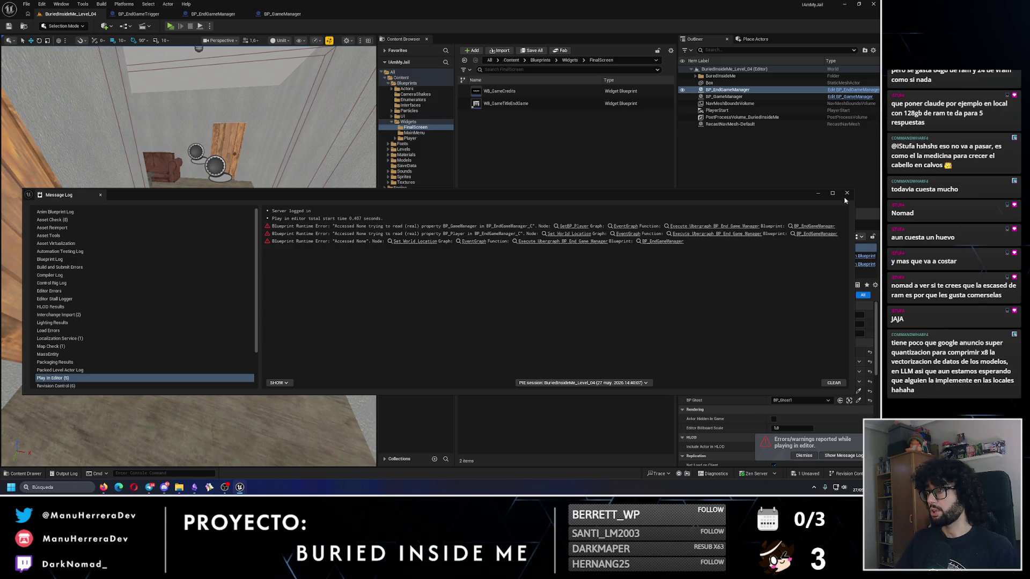
# - Set the placed BP_EndGameManager's BP Game Manager to BP_GameManager and save the level
pyautogui.click(847, 194)
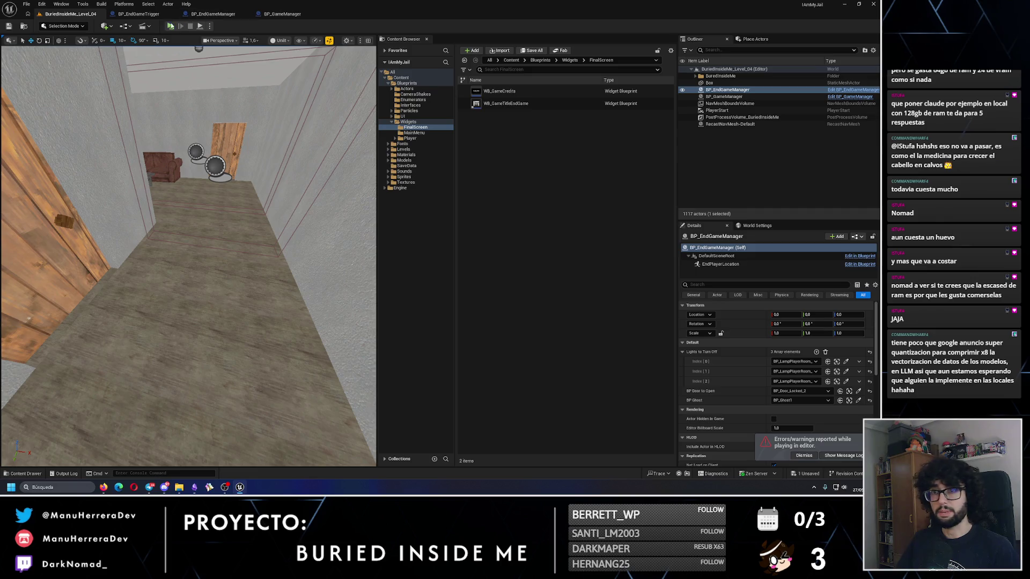
pyautogui.click(157, 17)
pyautogui.click(213, 14)
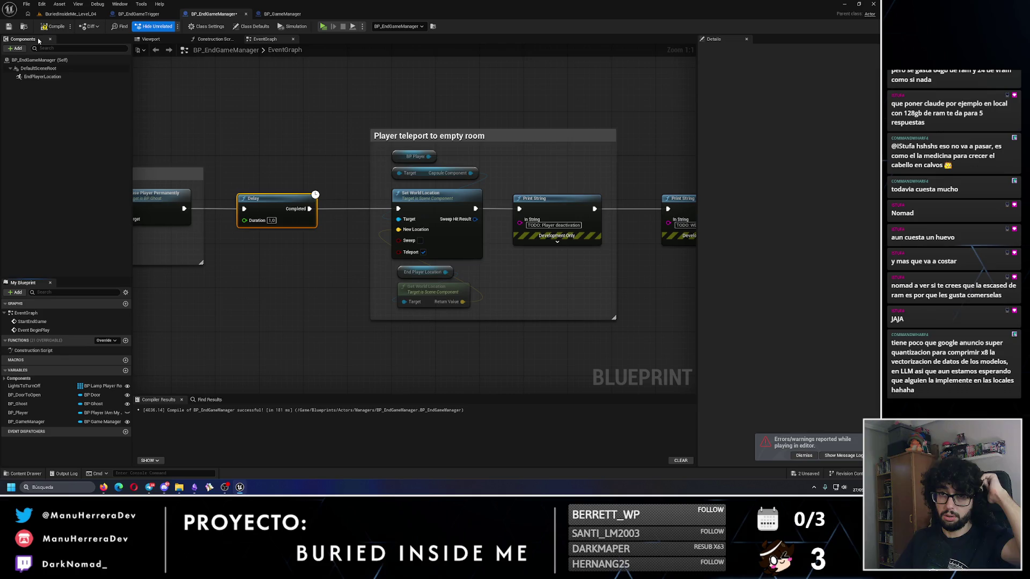
pyautogui.click(71, 15)
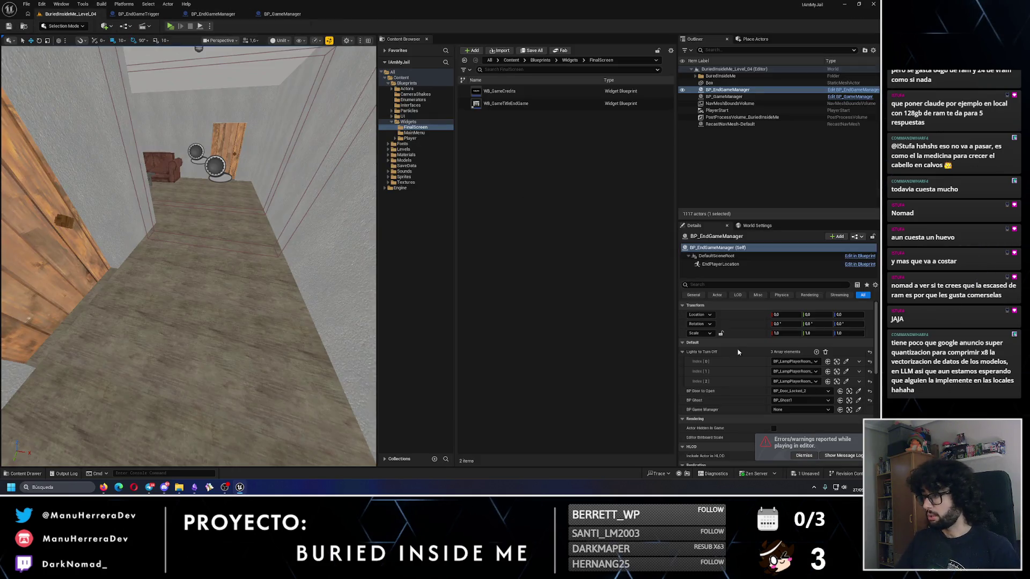
pyautogui.click(788, 411)
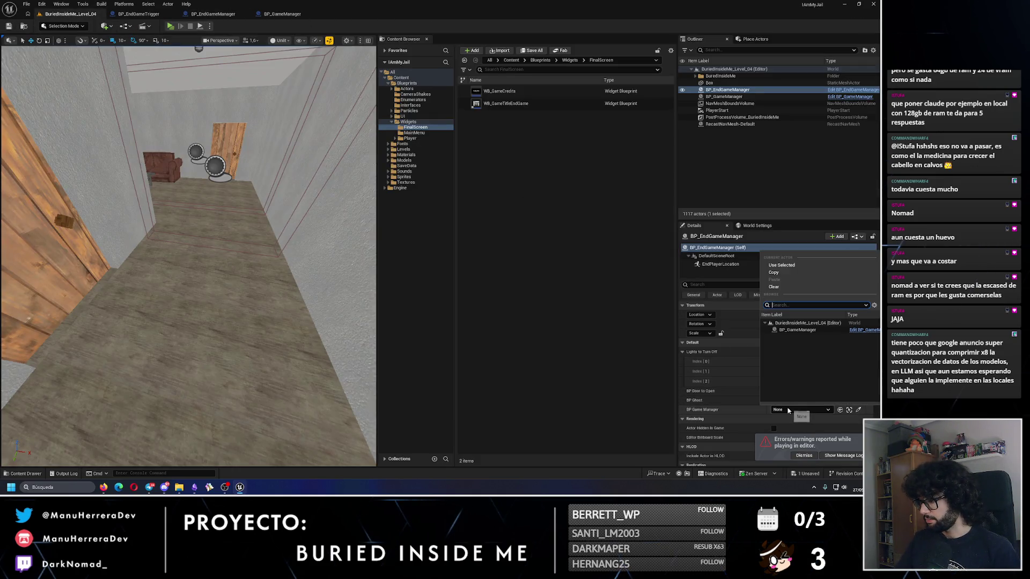
pyautogui.click(798, 330)
pyautogui.click(9, 26)
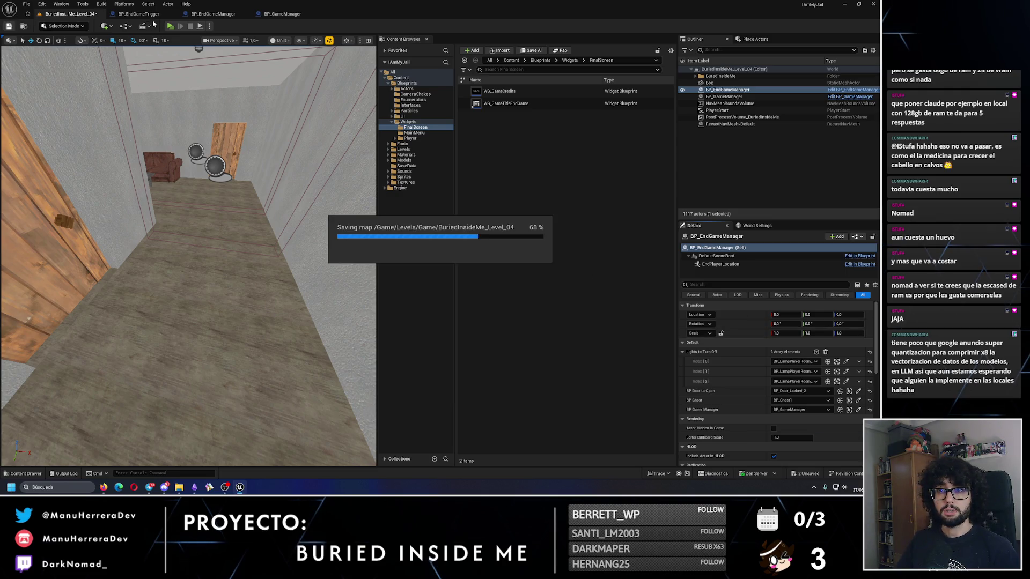
# - Move the BP_GameManager variable above LightsToTurnOff in BP_EndGameManager's variable list
pyautogui.click(138, 14)
pyautogui.click(213, 14)
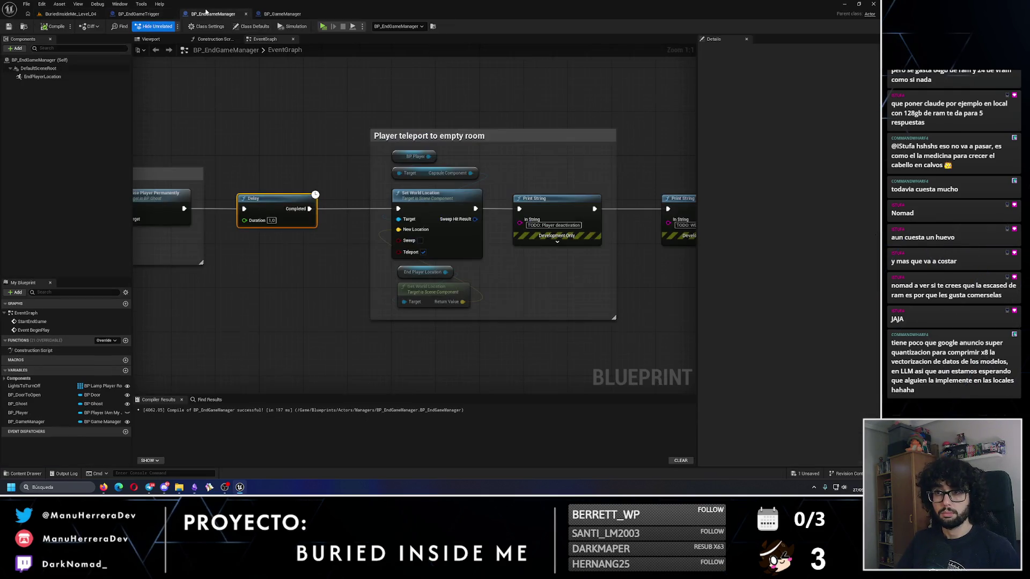
pyautogui.click(29, 423)
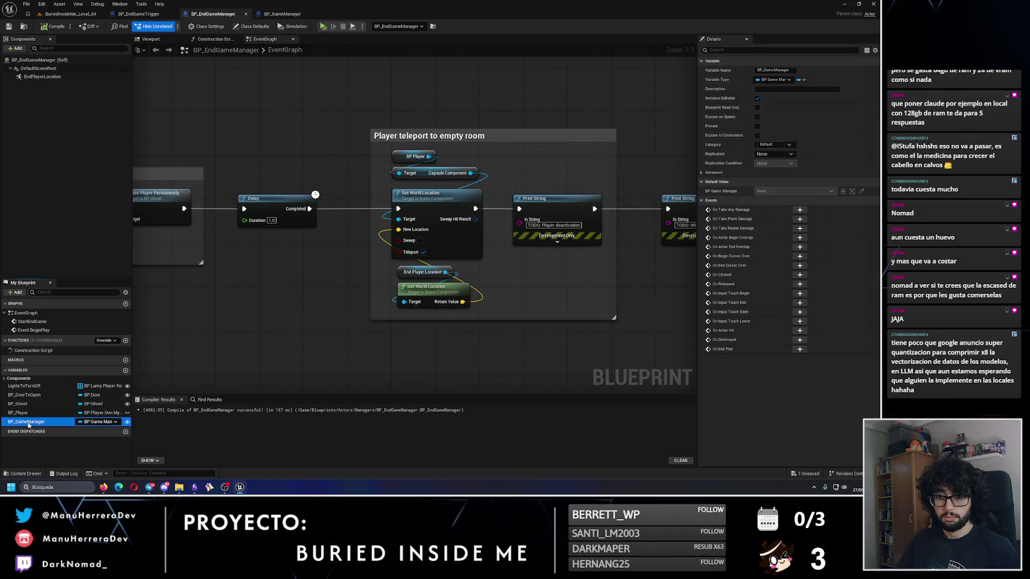
pyautogui.moveTo(32, 384); pyautogui.dragTo(29, 385)
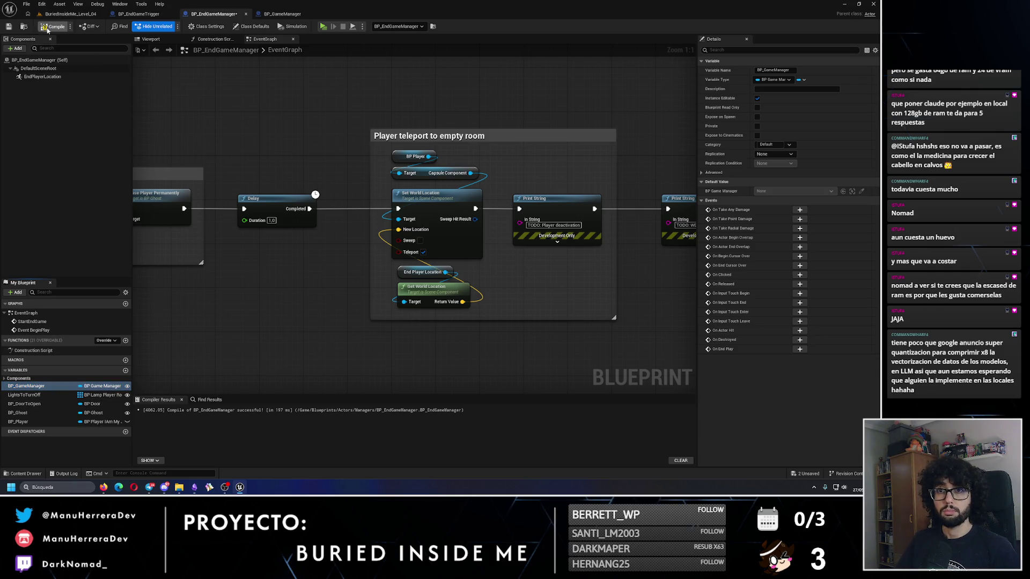
pyautogui.click(71, 14)
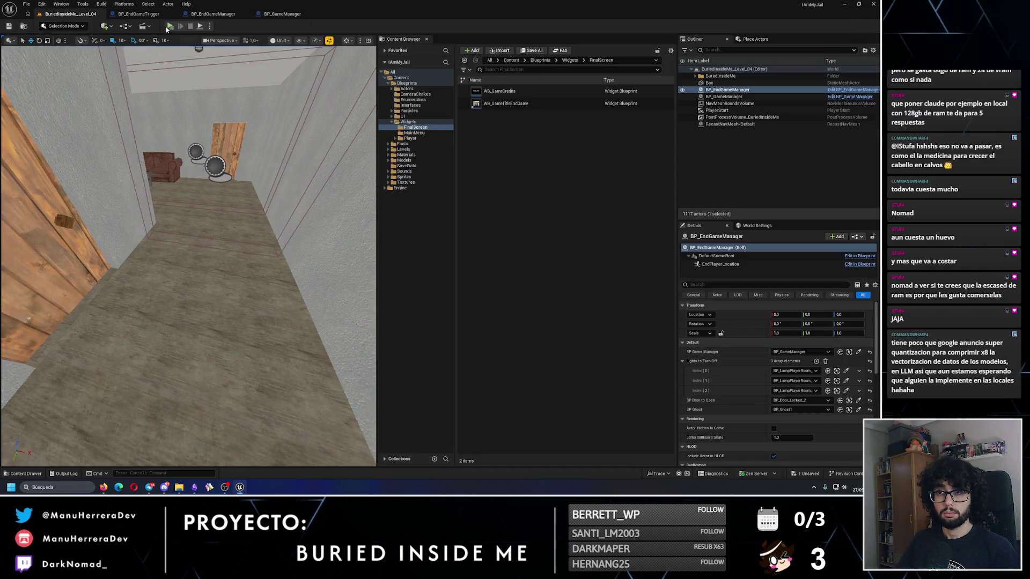
# - Play-test again, opening the wooden door to reveal the creature, then stop the session
pyautogui.hotkey('alt', 'p')
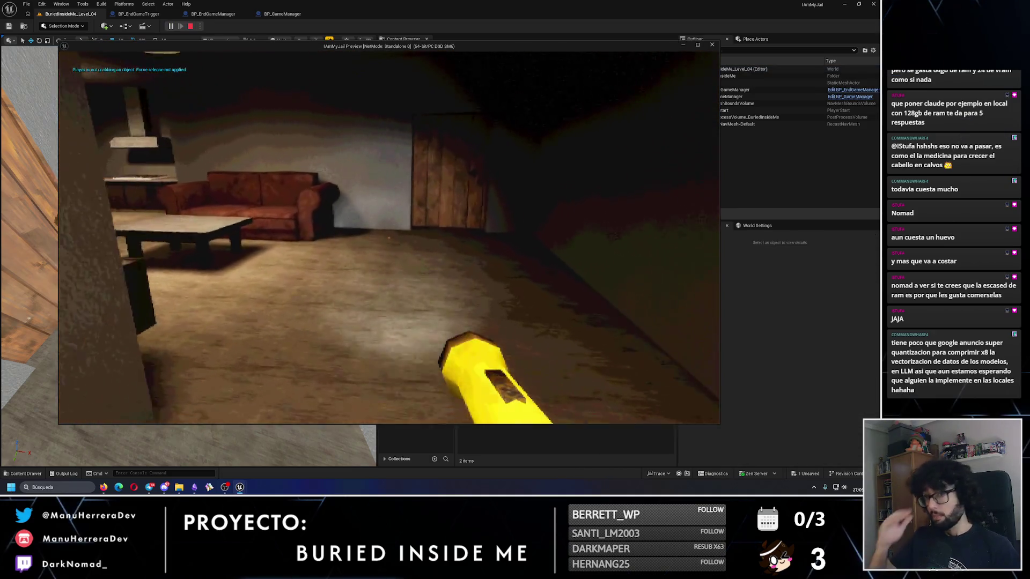
pyautogui.press('w')
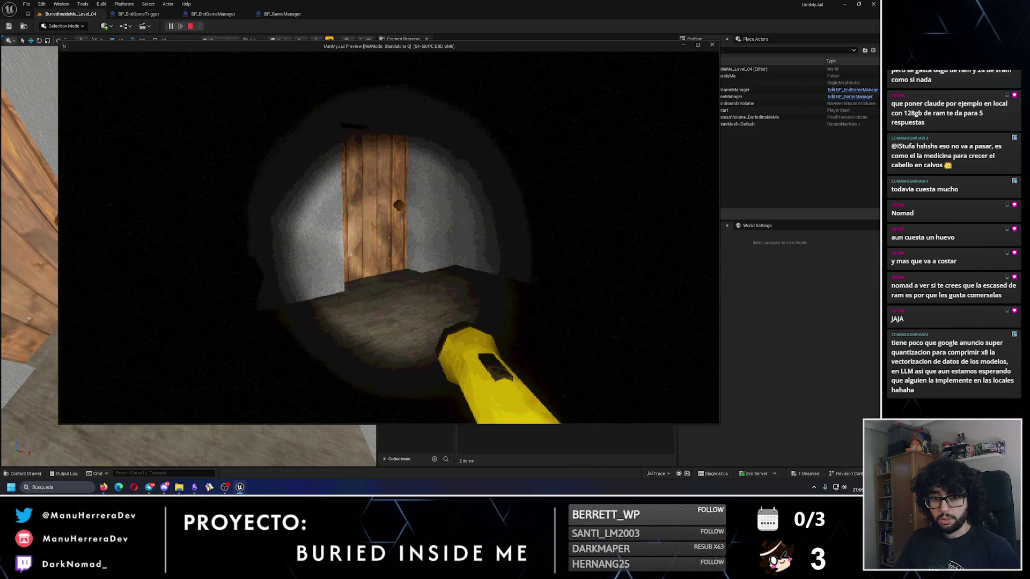
pyautogui.press('e')
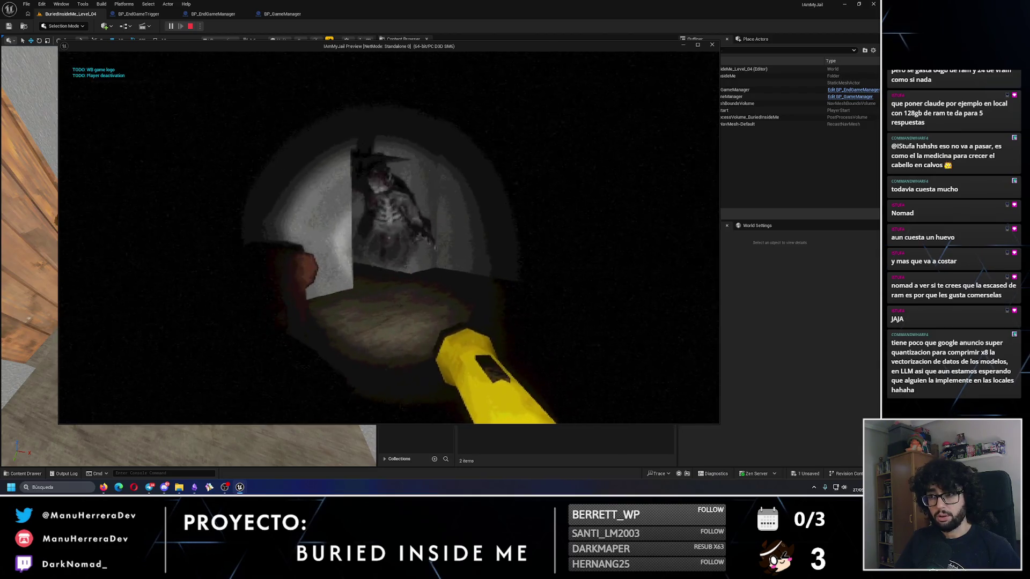
pyautogui.press('Escape')
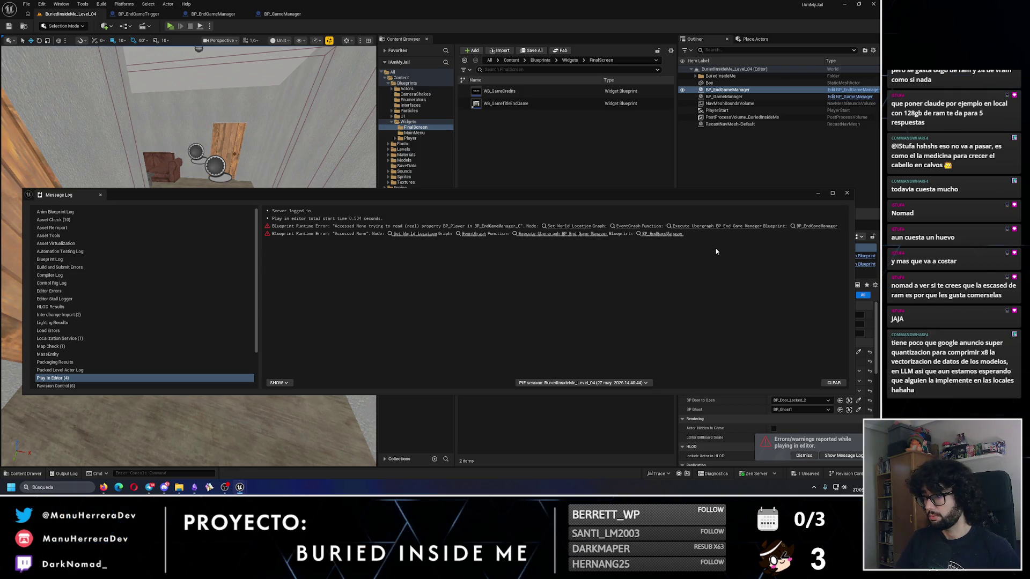
# - Jump to the BP_Player Accessed None error in BP_EndGameManager's graph and close the log
pyautogui.click(540, 234)
pyautogui.moveTo(476, 195)
pyautogui.mouseDown()
pyautogui.moveTo(487, 335)
pyautogui.moveTo(478, 211)
pyautogui.mouseUp()
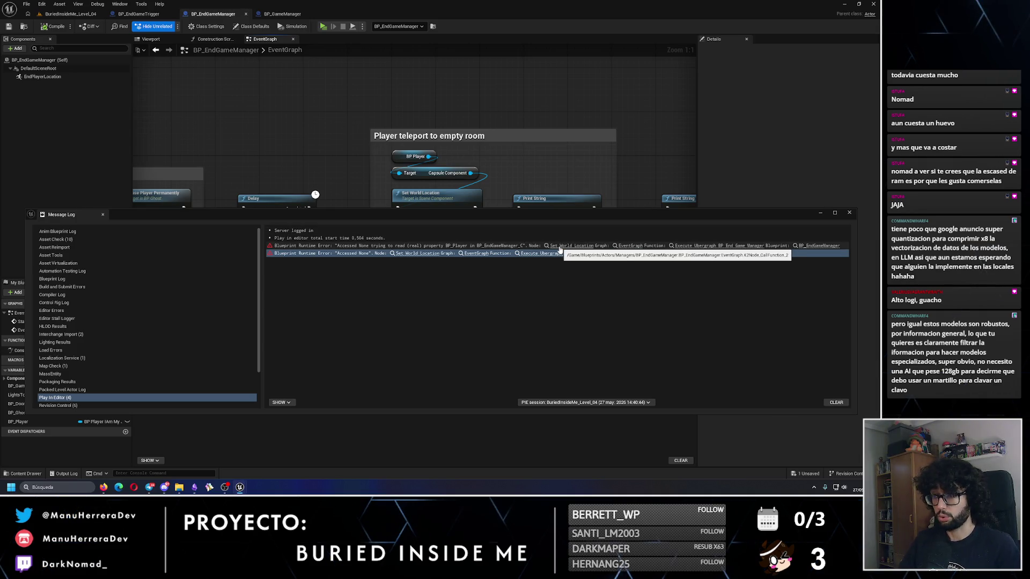
pyautogui.click(317, 247)
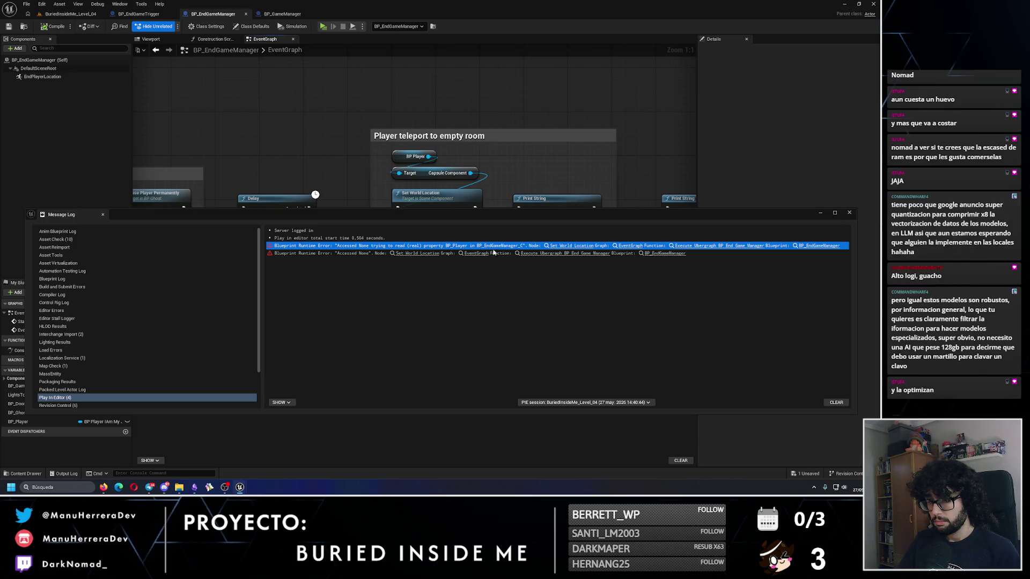
pyautogui.click(849, 213)
# - Wire Get BP Player's output into the SET node and tuck BP Game Manager beneath it
pyautogui.moveTo(371, 265); pyautogui.dragTo(656, 345)
pyautogui.scroll(-2, 655, 345)
pyautogui.scroll(1, 405, 217)
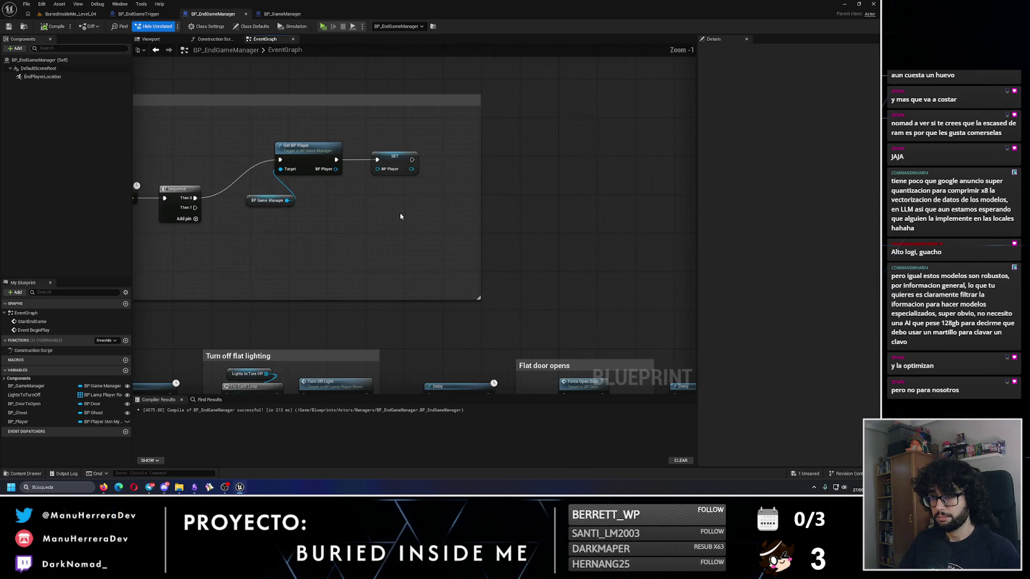
pyautogui.moveTo(334, 171); pyautogui.dragTo(378, 169)
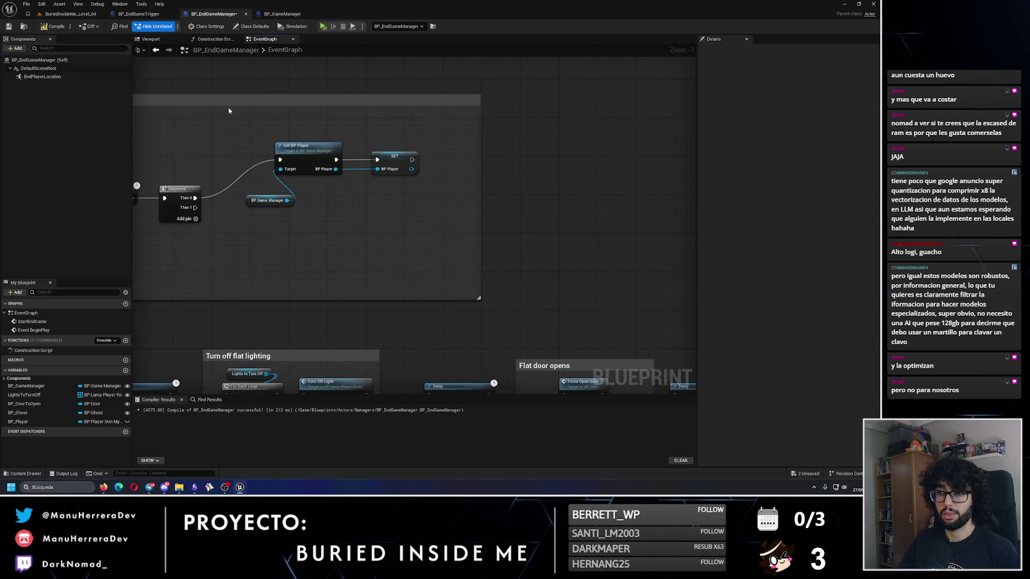
pyautogui.moveTo(290, 201); pyautogui.dragTo(319, 177)
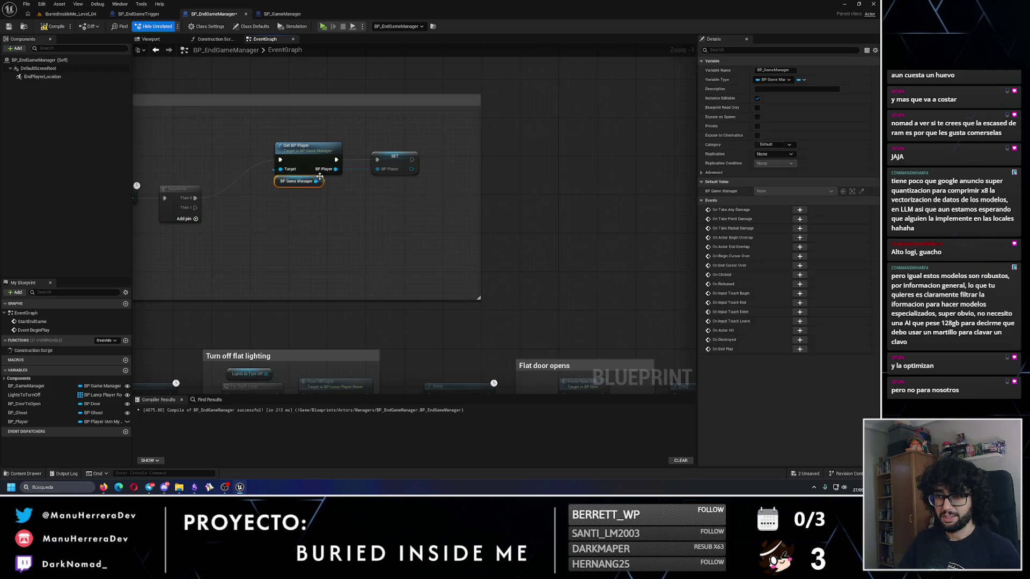
pyautogui.click(71, 14)
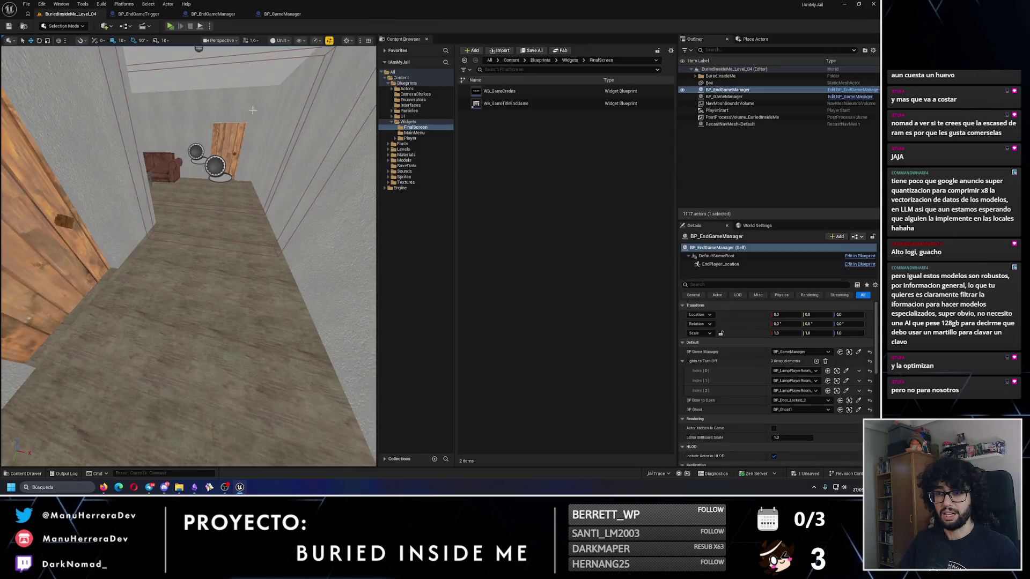
# - Play-test the level, open the flat door with E, then stop the session
pyautogui.hotkey('alt', 'p')
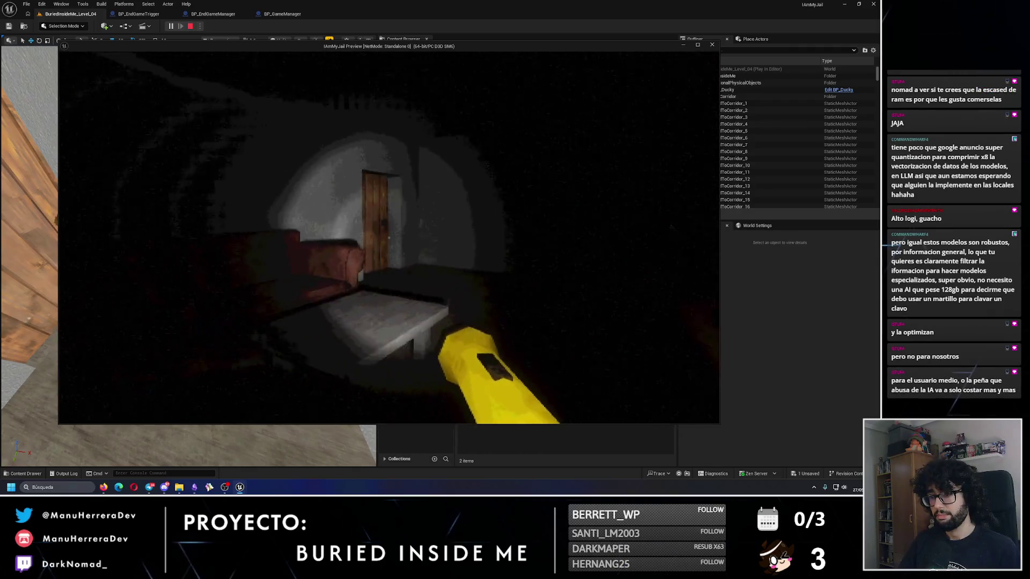
pyautogui.press('e')
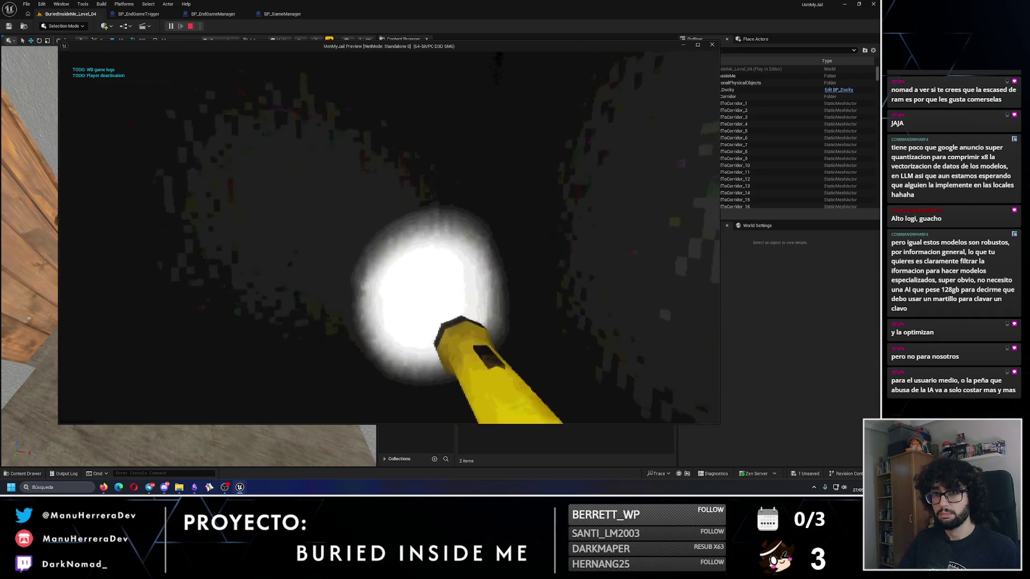
pyautogui.press('Escape')
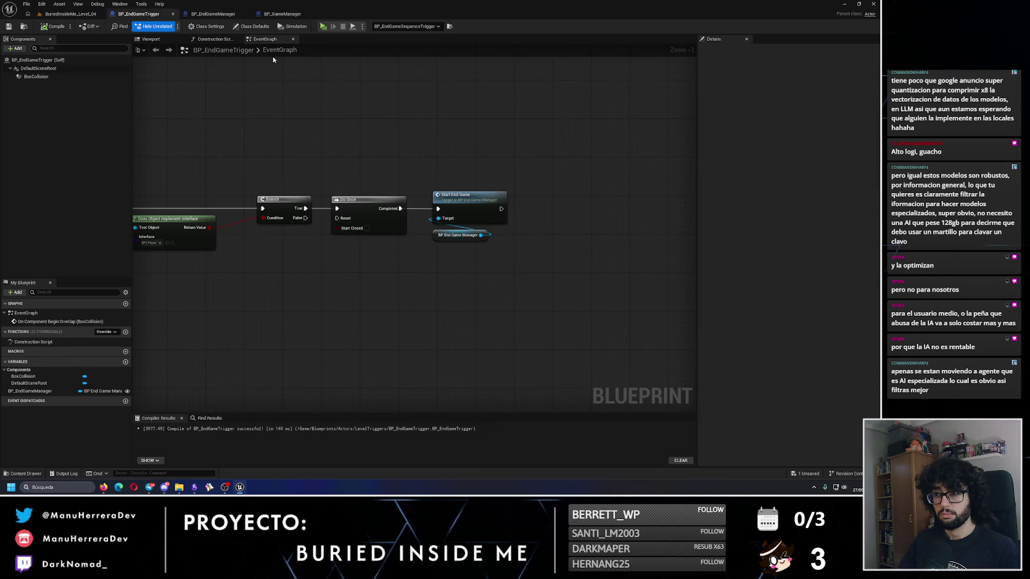
# - Look over the GameManager, EndGameManager and EndGameTrigger blueprints, then return to the level
pyautogui.click(282, 13)
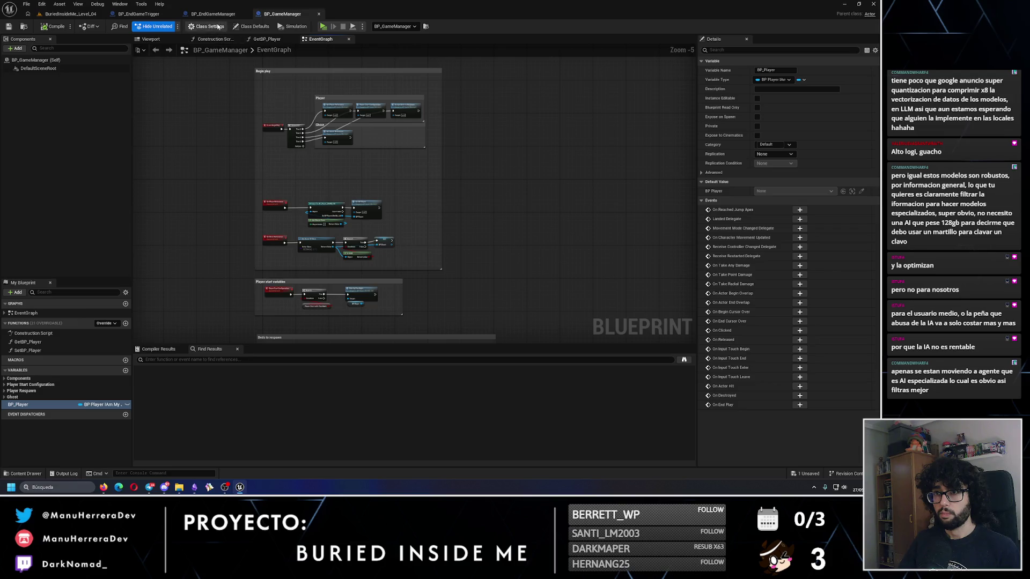
pyautogui.click(217, 15)
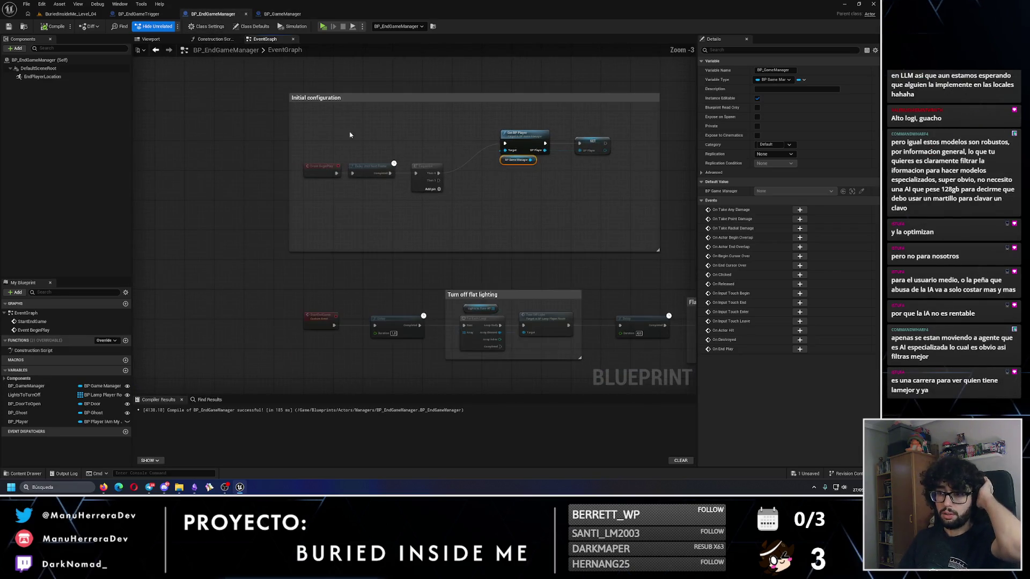
pyautogui.click(138, 13)
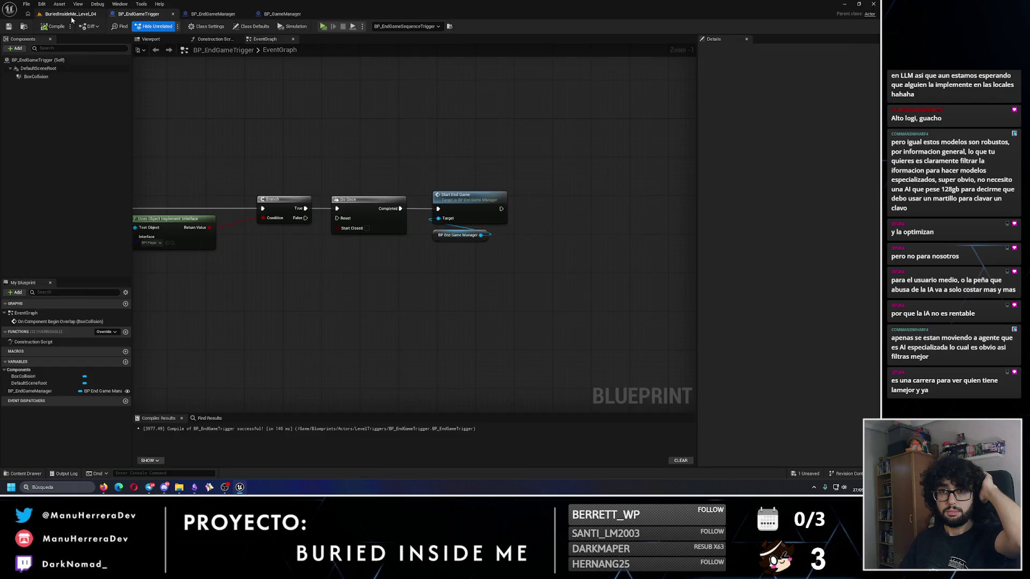
pyautogui.click(70, 13)
# - Select BP_DoorManipulatorTrigger_4 in the corridor and frame the view on it
pyautogui.click(284, 186)
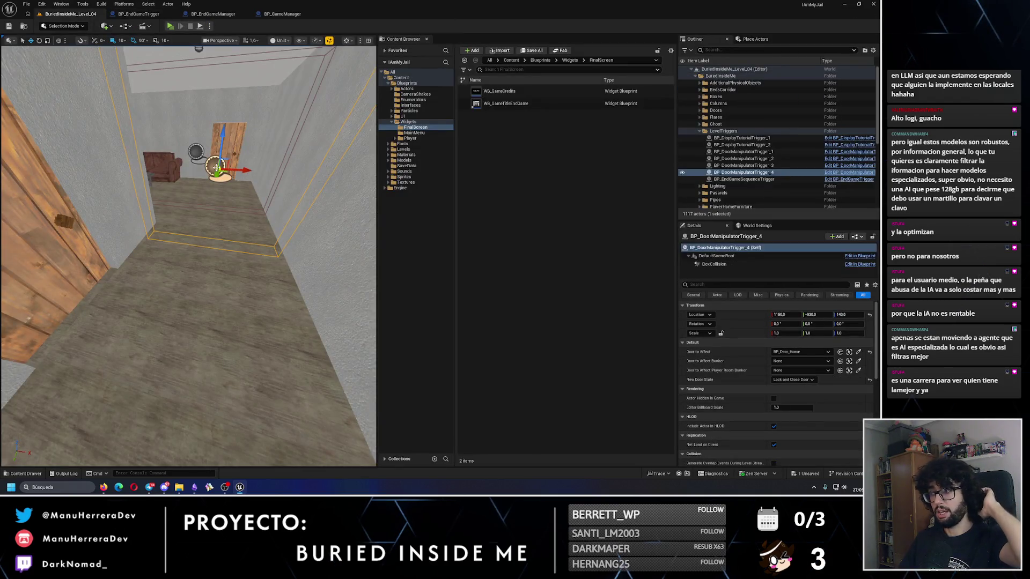
pyautogui.press('f')
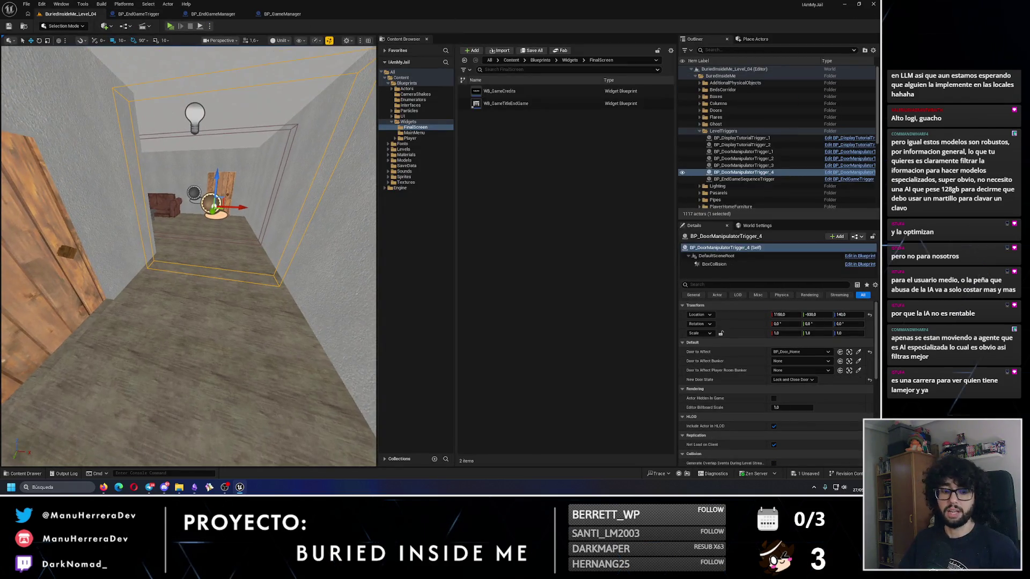
pyautogui.moveTo(280, 183)
pyautogui.mouseDown()
pyautogui.moveTo(257, 172)
pyautogui.moveTo(252, 182)
pyautogui.moveTo(322, 182)
pyautogui.mouseUp()
pyautogui.press('f')
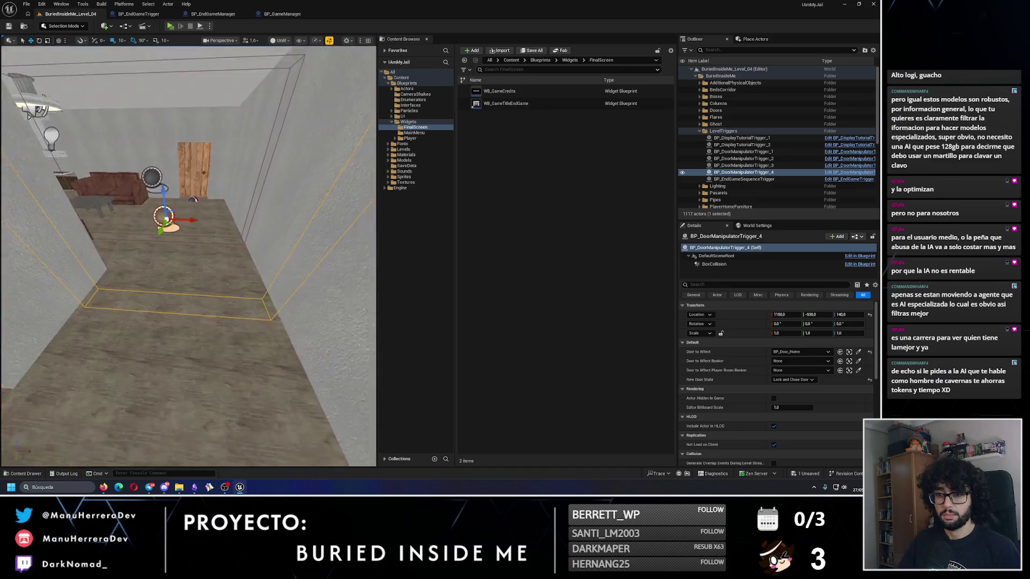
# - Add a new empty card to the Obsidian task canvas
pyautogui.click(195, 487)
pyautogui.rightClick(324, 249)
pyautogui.click(337, 259)
pyautogui.write('Crear código en el play')
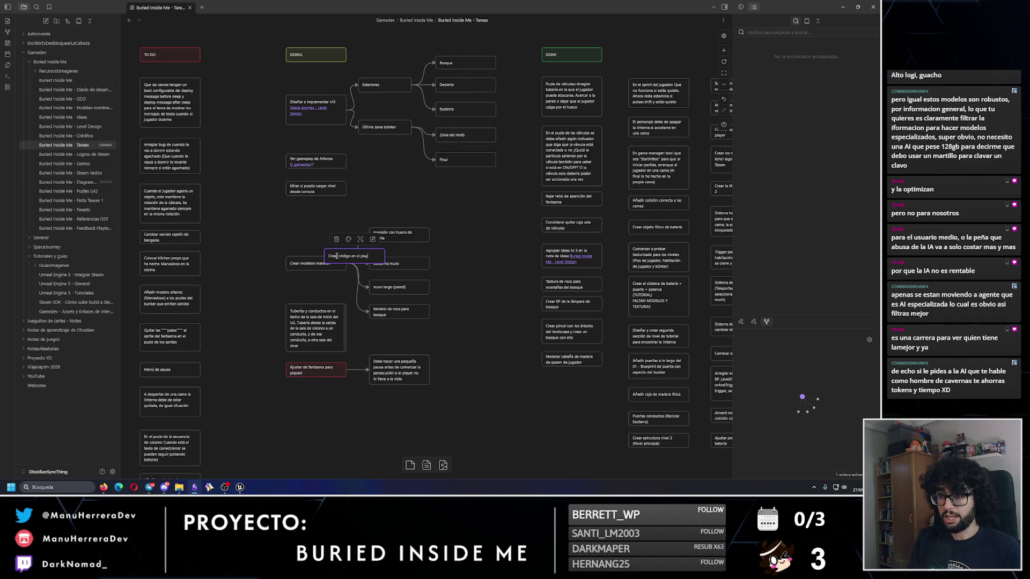
# - Write the player-code task for the 'mueve lento' zone, enlarge the card and colour it red
pyautogui.write('er pal')
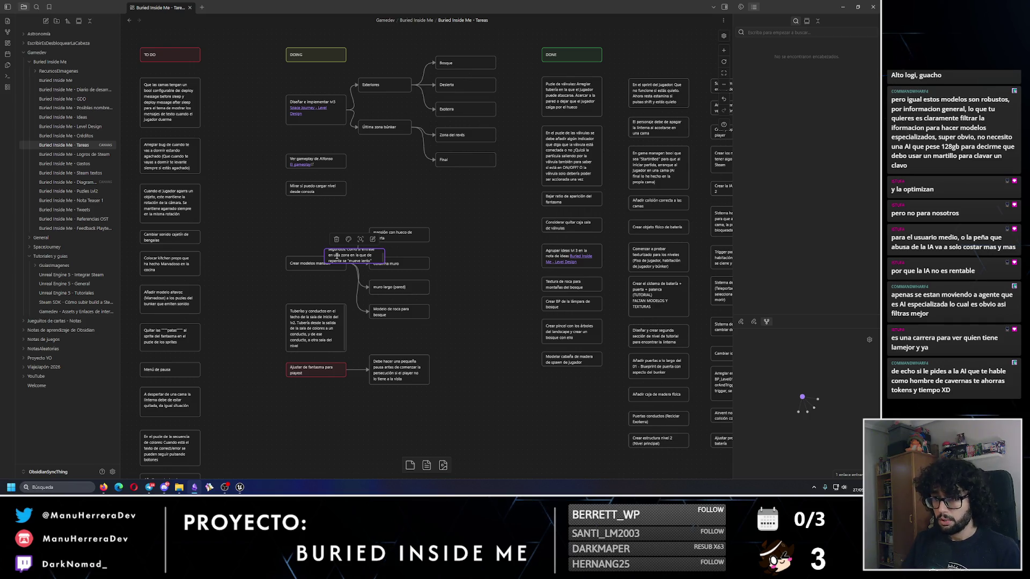
pyautogui.moveTo(375, 265); pyautogui.dragTo(369, 289)
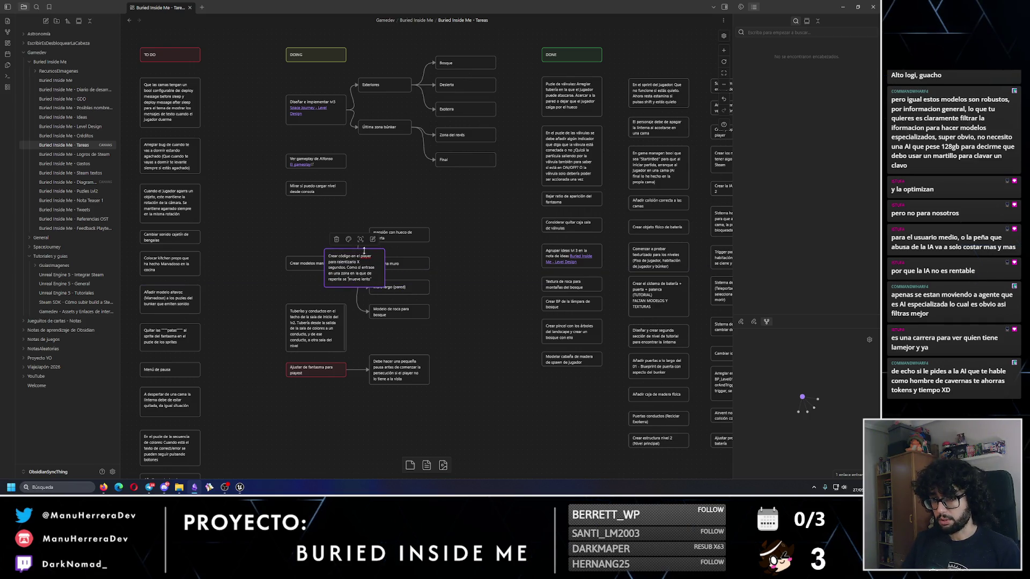
pyautogui.click(349, 240)
pyautogui.click(329, 255)
# - Place the card below the ghost playtest card in DOING and minimise Obsidian
pyautogui.moveTo(357, 264); pyautogui.dragTo(318, 403)
pyautogui.click(452, 370)
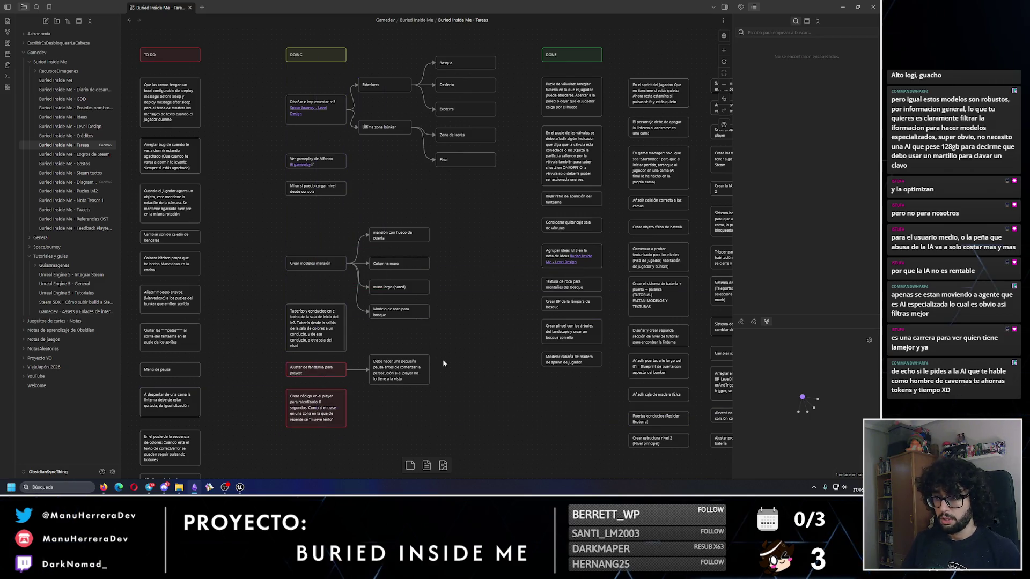
pyautogui.click(843, 7)
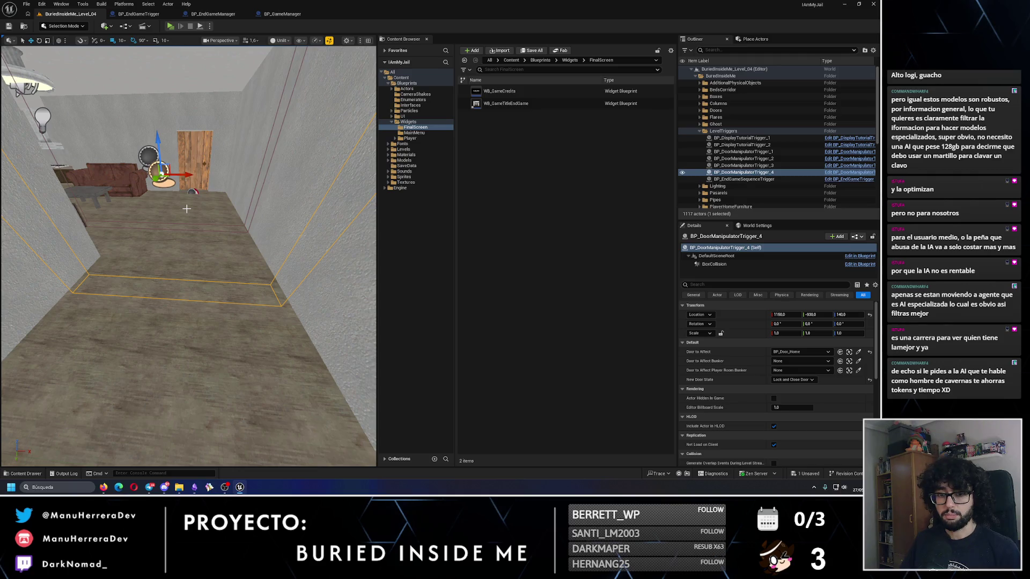
# - Play-test walking into the living room until the lights go out, then stop and open BP_EndGameManager
pyautogui.moveTo(187, 209)
pyautogui.mouseDown()
pyautogui.moveTo(193, 203)
pyautogui.moveTo(182, 206)
pyautogui.mouseUp()
pyautogui.click(170, 26)
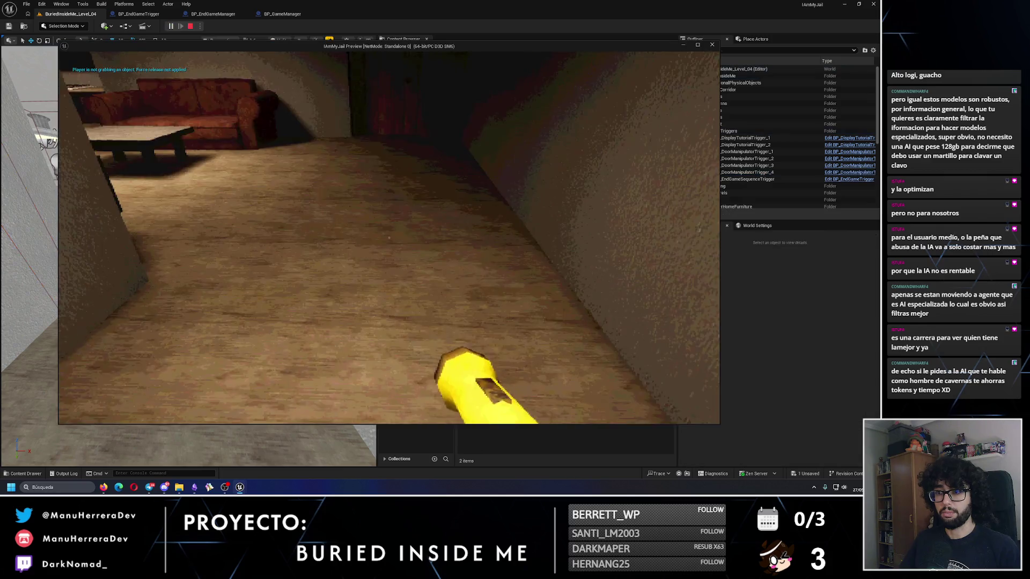
pyautogui.press('s')
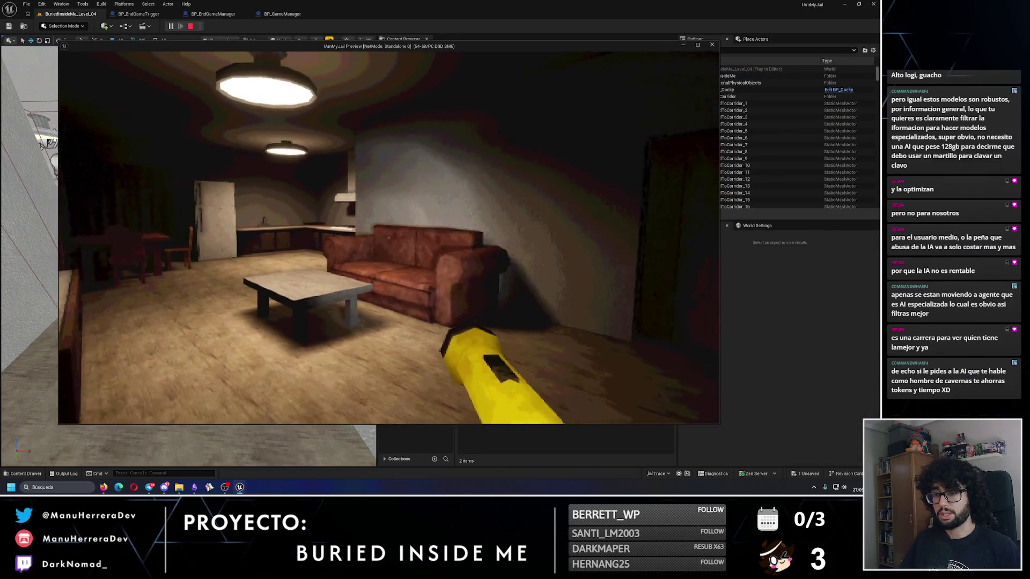
pyautogui.moveTo(389, 236)
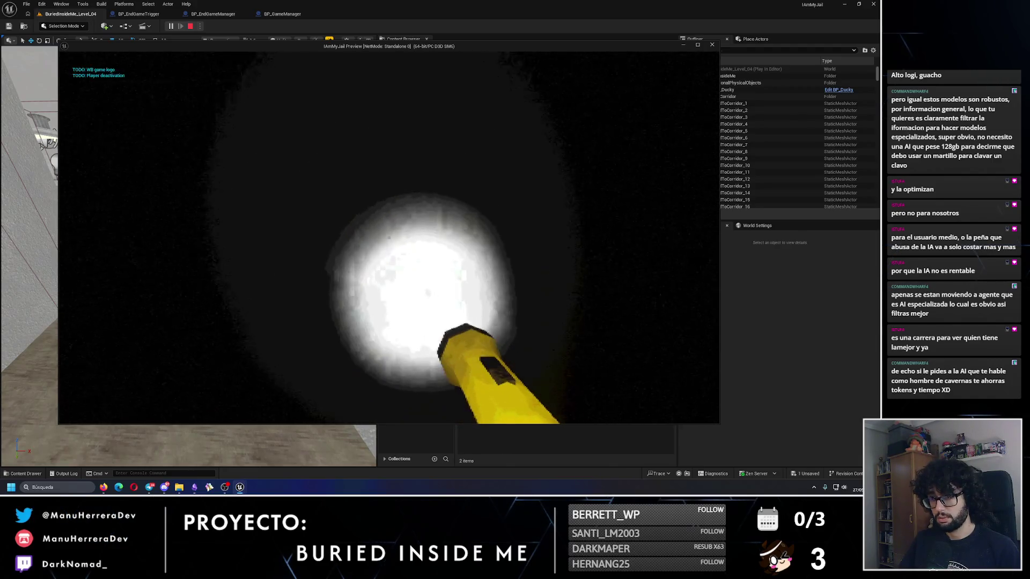
pyautogui.press('Escape')
pyautogui.click(213, 14)
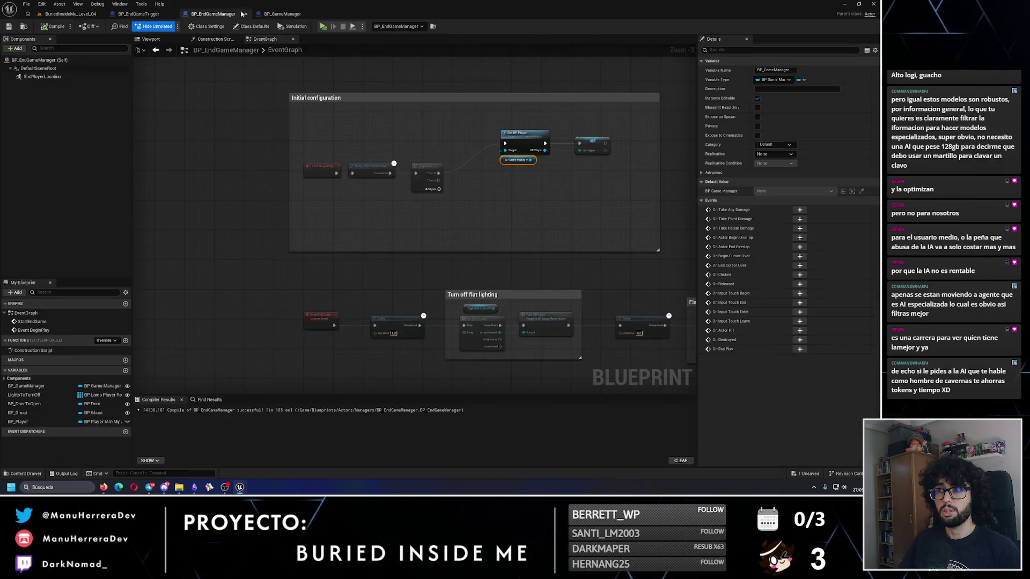
# - Review the end-game blueprints, compile BP_EndGameManager and launch a new play test
pyautogui.click(282, 14)
pyautogui.click(147, 15)
pyautogui.scroll(-4, 357, 136)
pyautogui.click(212, 14)
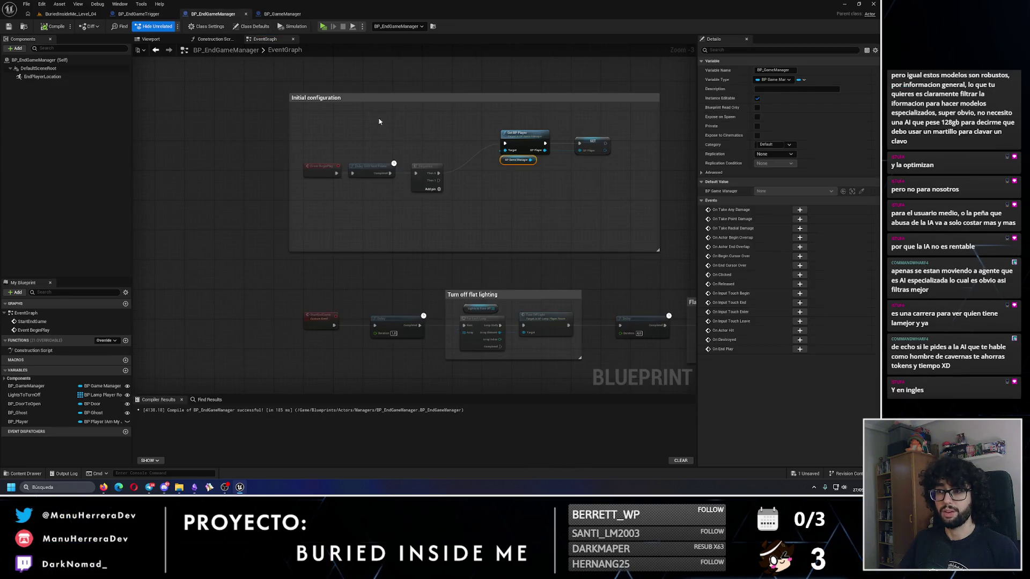
pyautogui.scroll(3, 578, 189)
pyautogui.scroll(2, 578, 189)
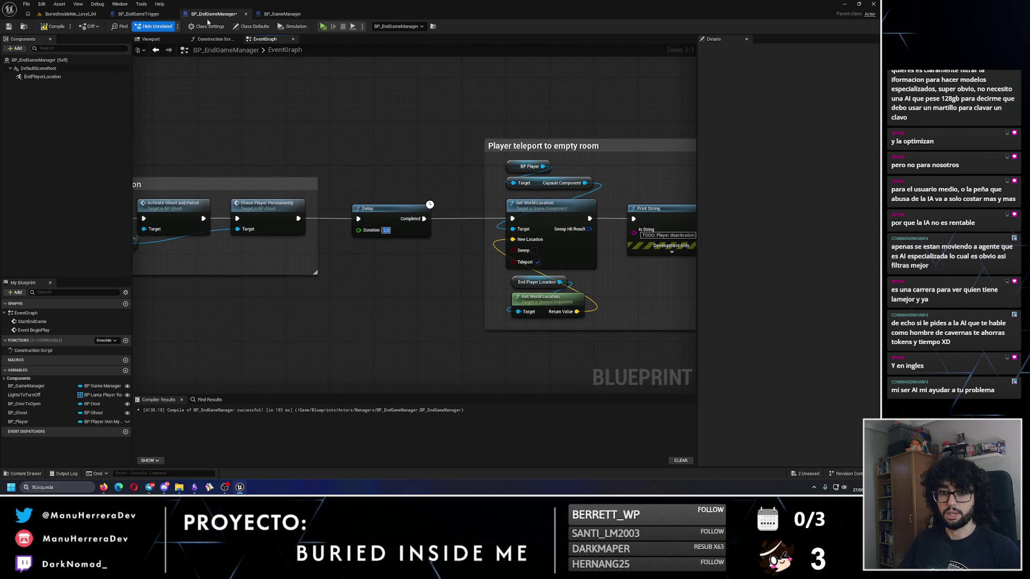
pyautogui.click(52, 26)
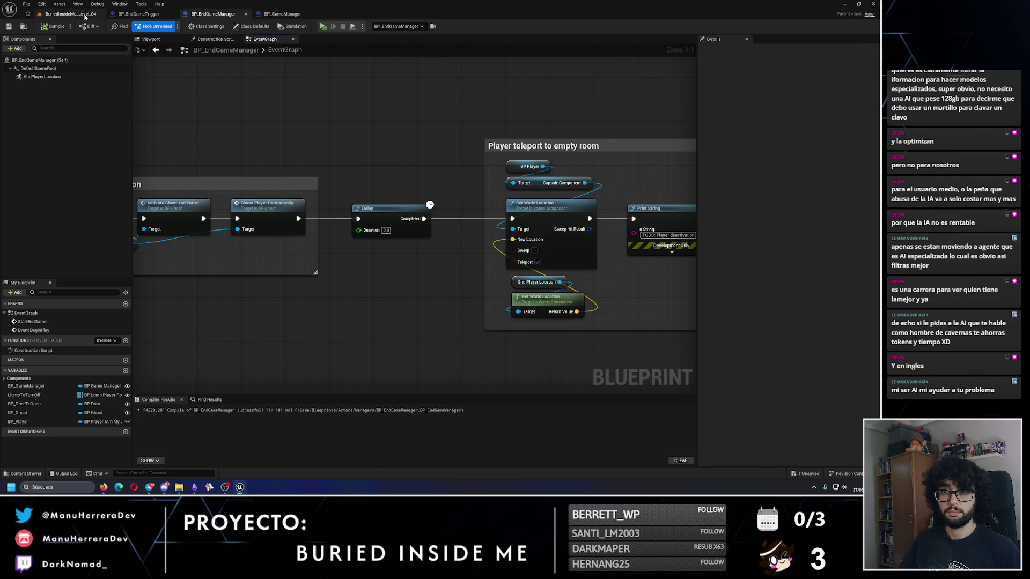
pyautogui.click(70, 14)
pyautogui.hotkey('alt', 'p')
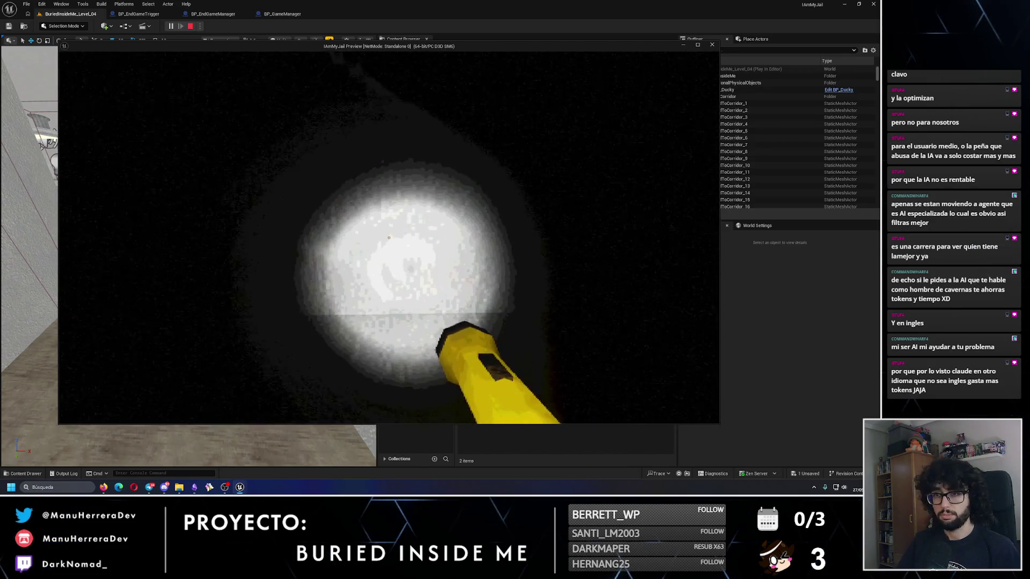
pyautogui.press('Escape')
pyautogui.click(212, 14)
pyautogui.click(296, 16)
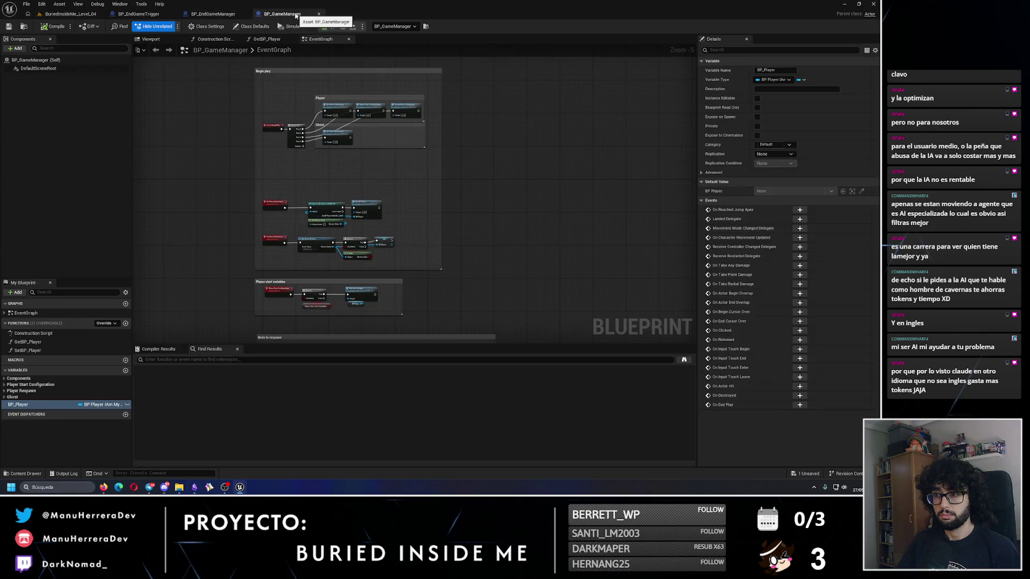
pyautogui.click(139, 16)
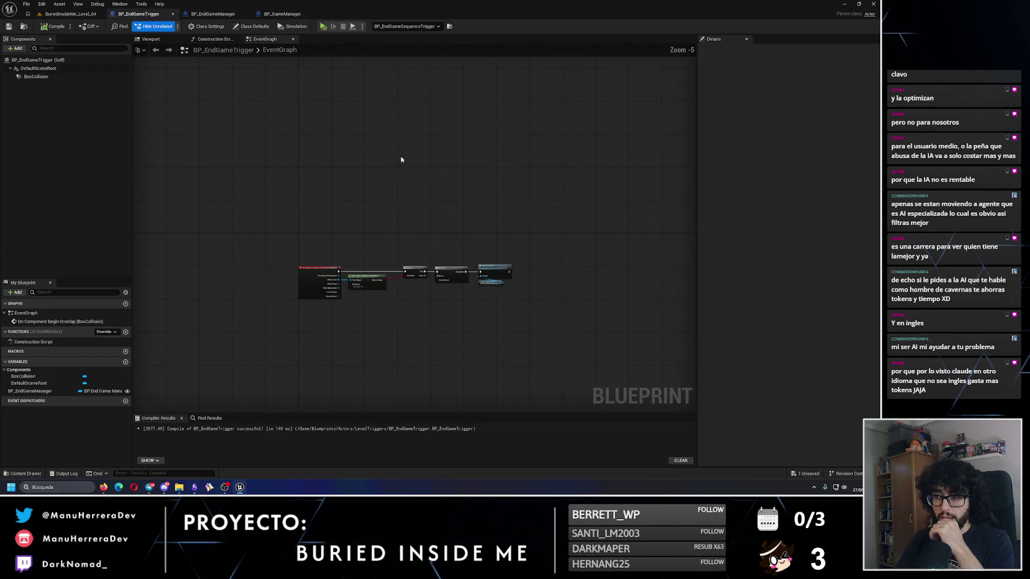
pyautogui.click(205, 15)
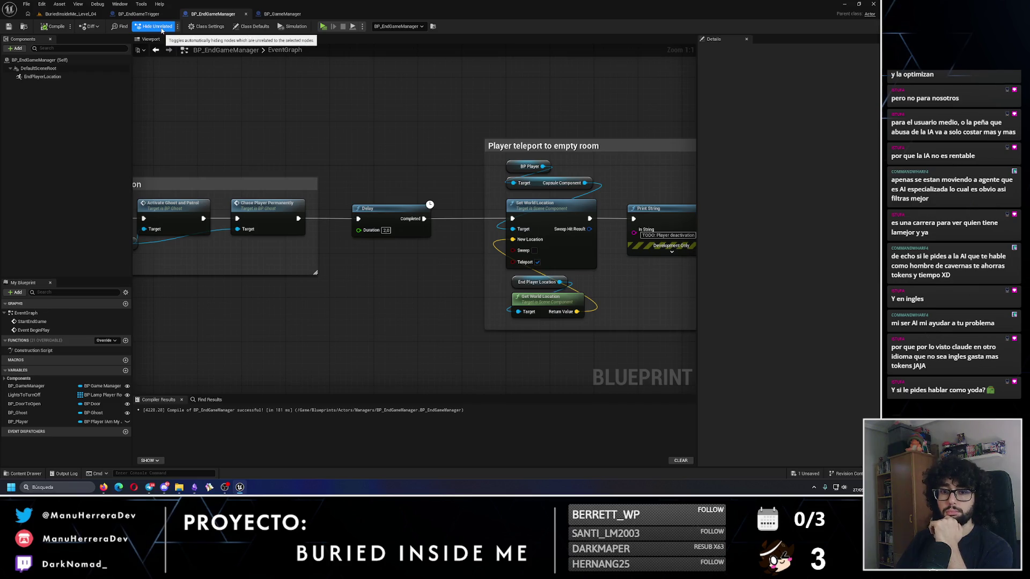
pyautogui.click(72, 14)
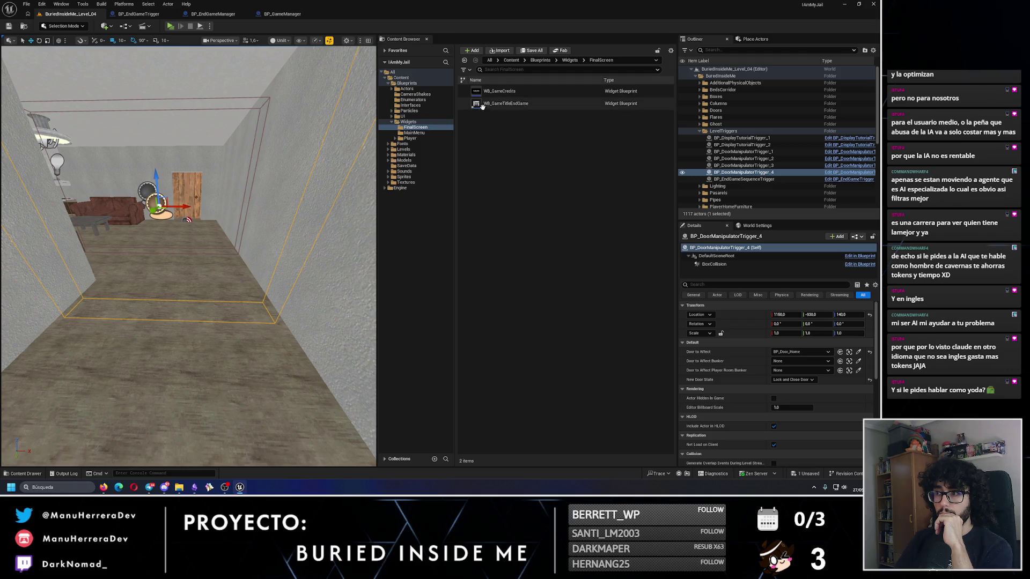
pyautogui.click(513, 105)
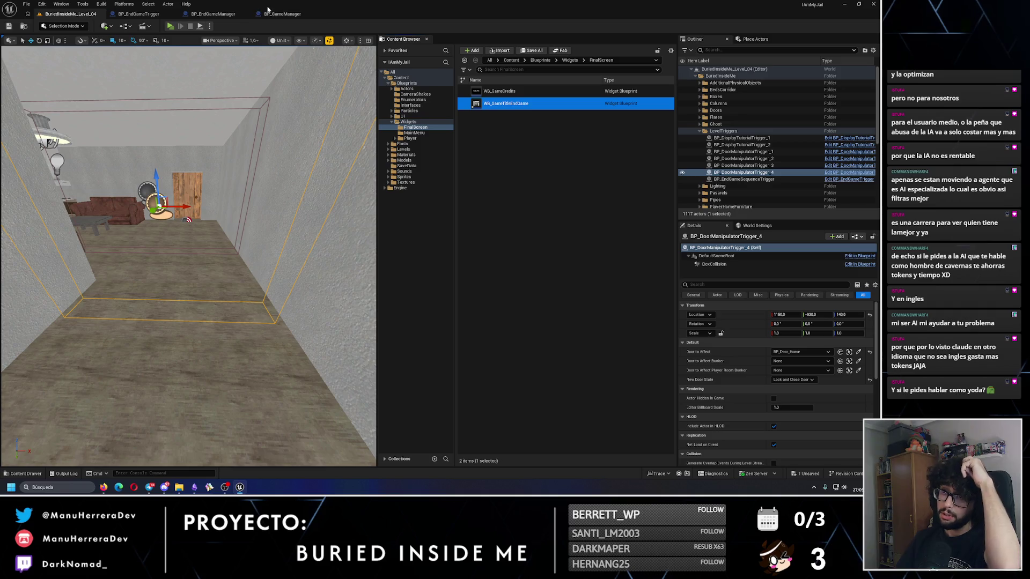
pyautogui.click(218, 14)
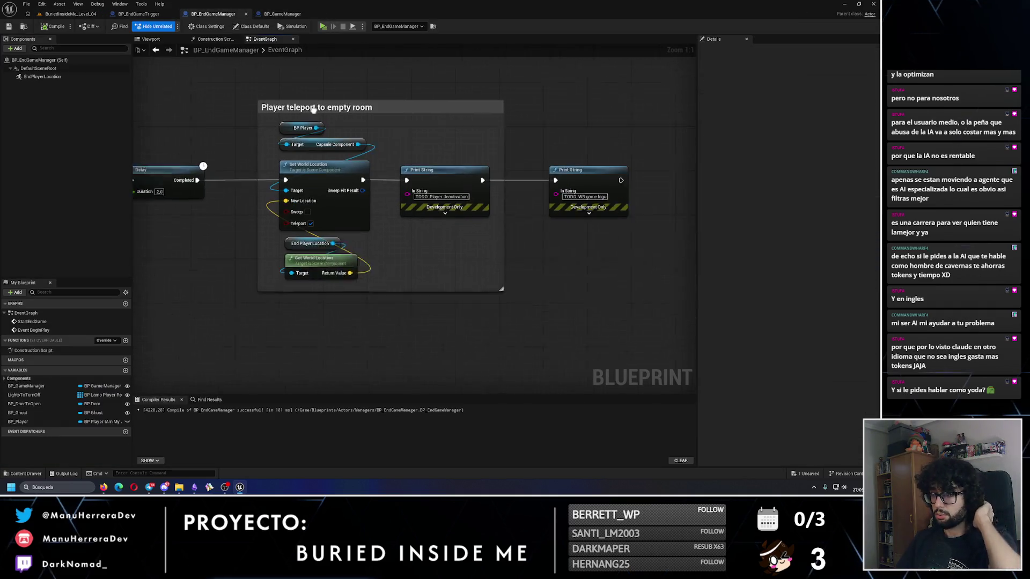
# - Set the text colour of both TODO Print String messages to lime green
pyautogui.click(396, 206)
pyautogui.click(386, 225)
pyautogui.click(423, 307)
pyautogui.click(488, 399)
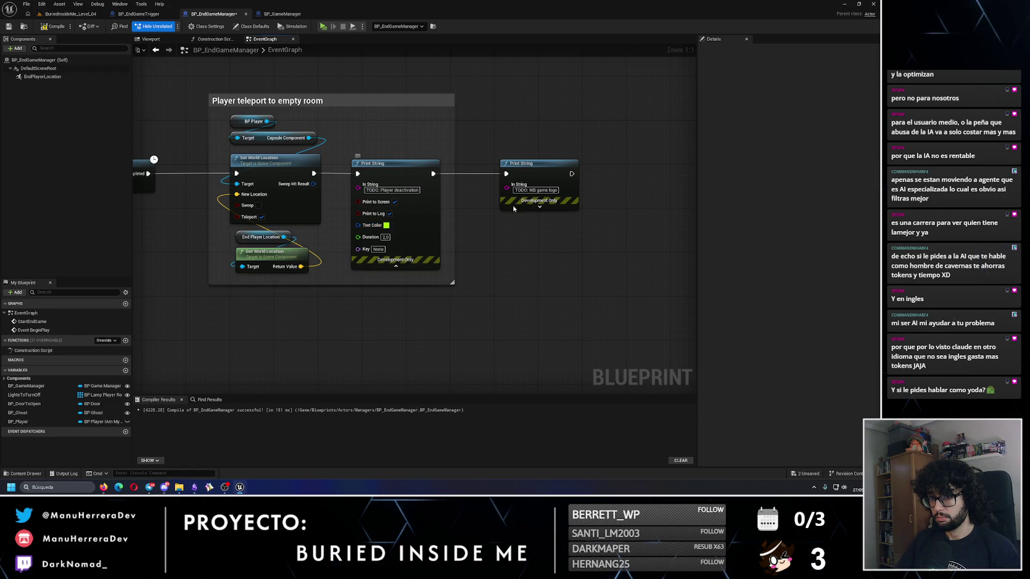
pyautogui.click(539, 206)
pyautogui.click(535, 226)
pyautogui.click(562, 312)
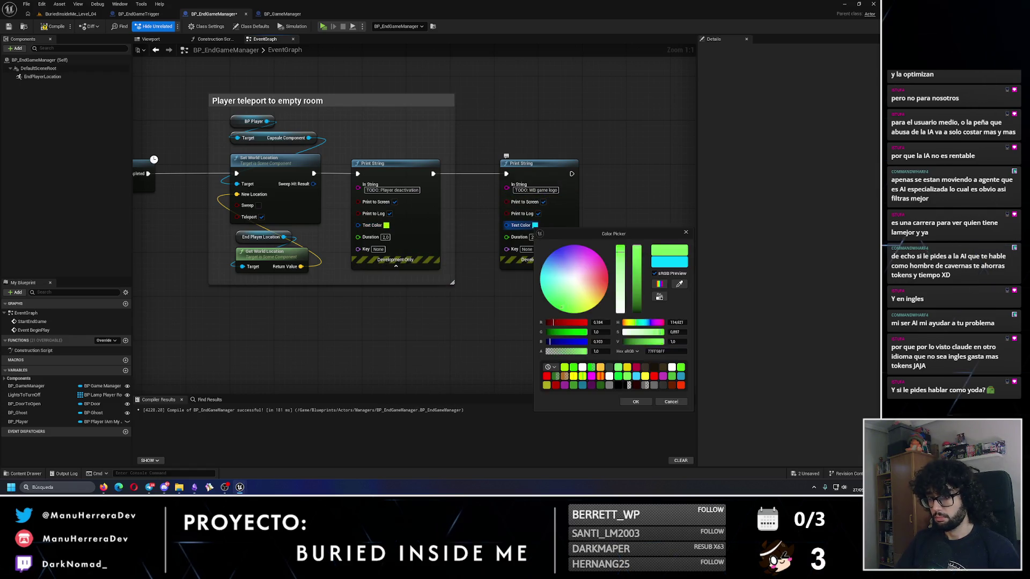
pyautogui.click(636, 401)
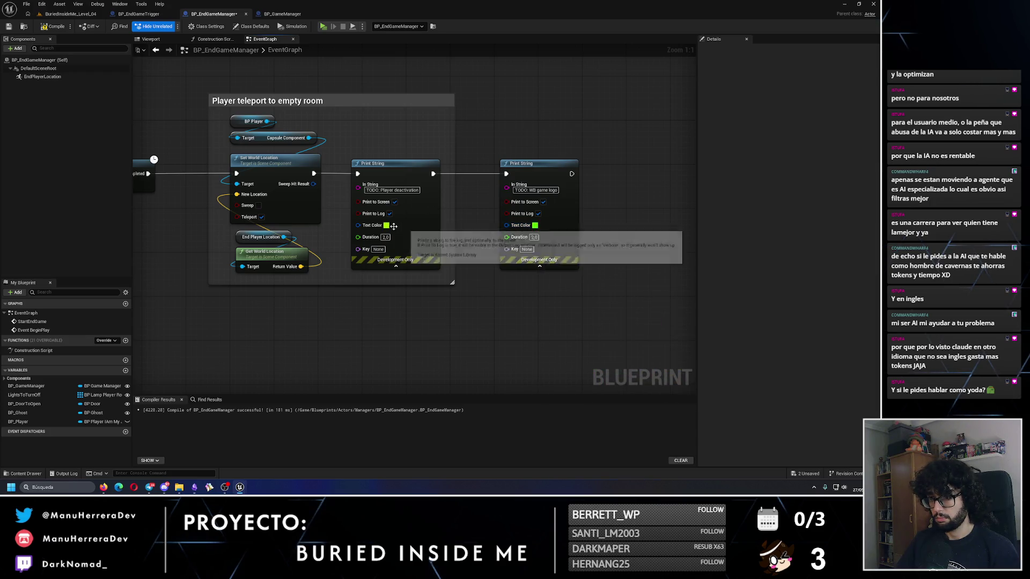
pyautogui.click(385, 226)
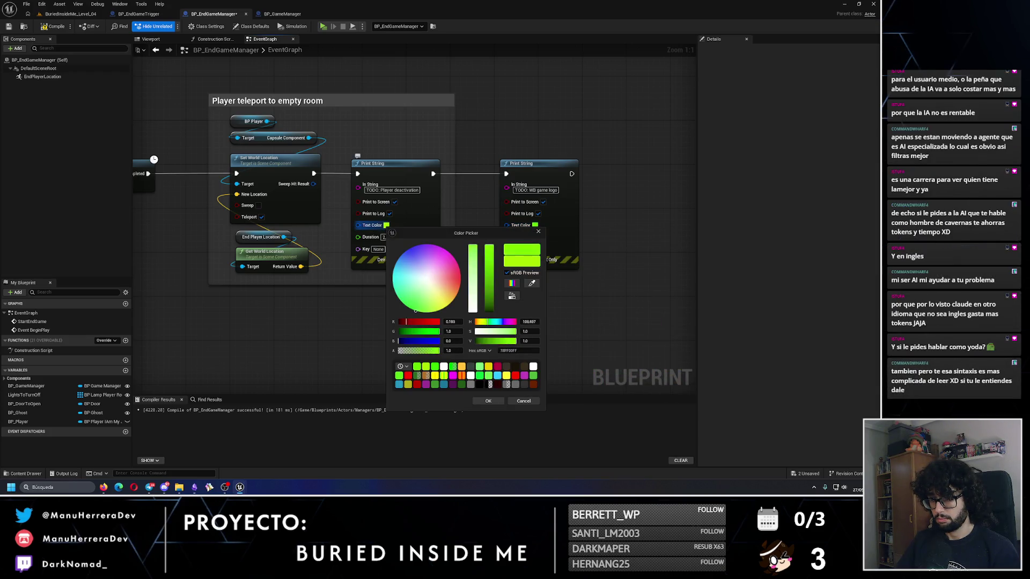
pyautogui.click(493, 402)
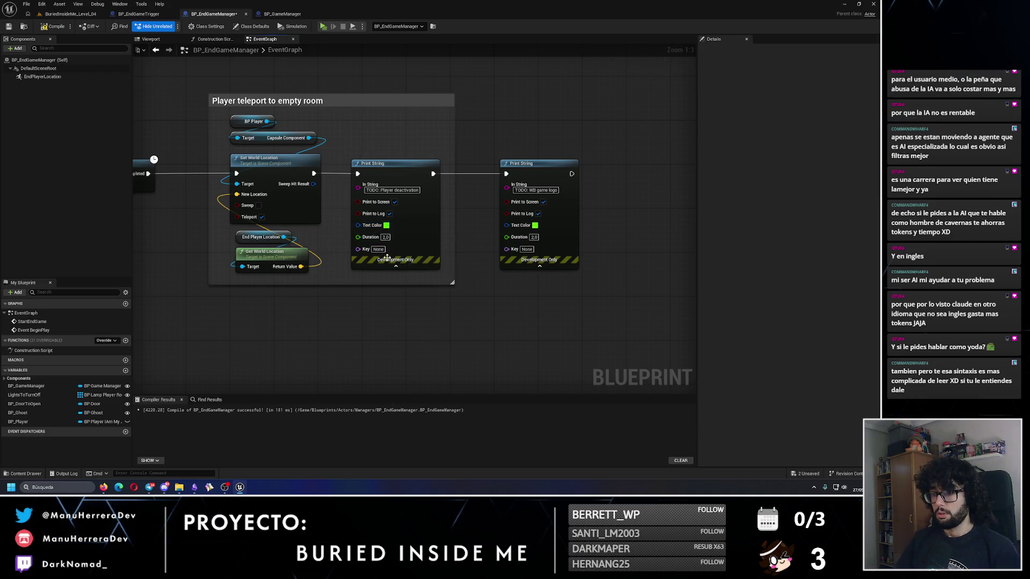
# - Collapse both Print String nodes, compile and save BP_EndGameManager, and return to the level
pyautogui.click(395, 267)
pyautogui.click(540, 266)
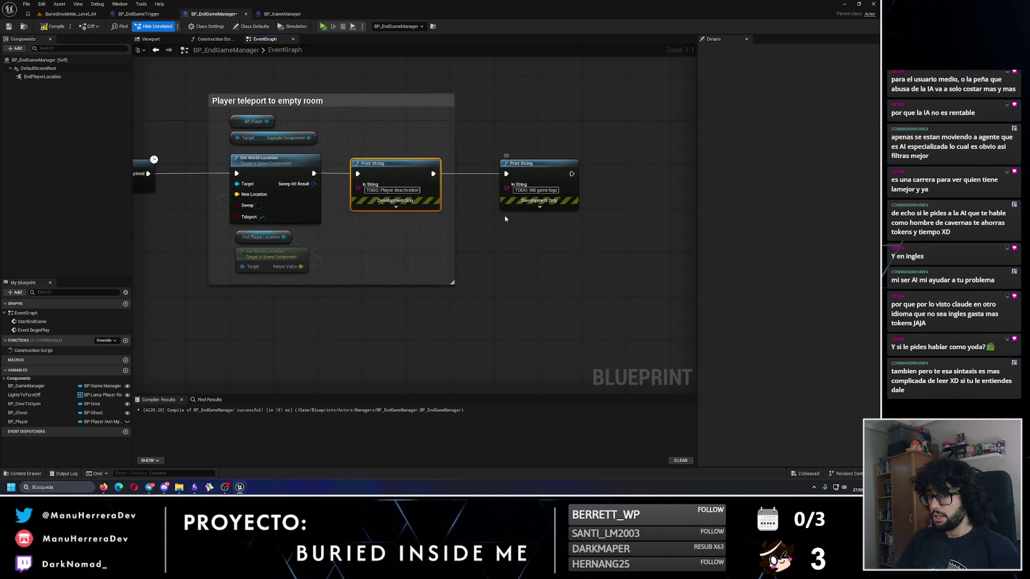
pyautogui.click(495, 117)
pyautogui.click(45, 26)
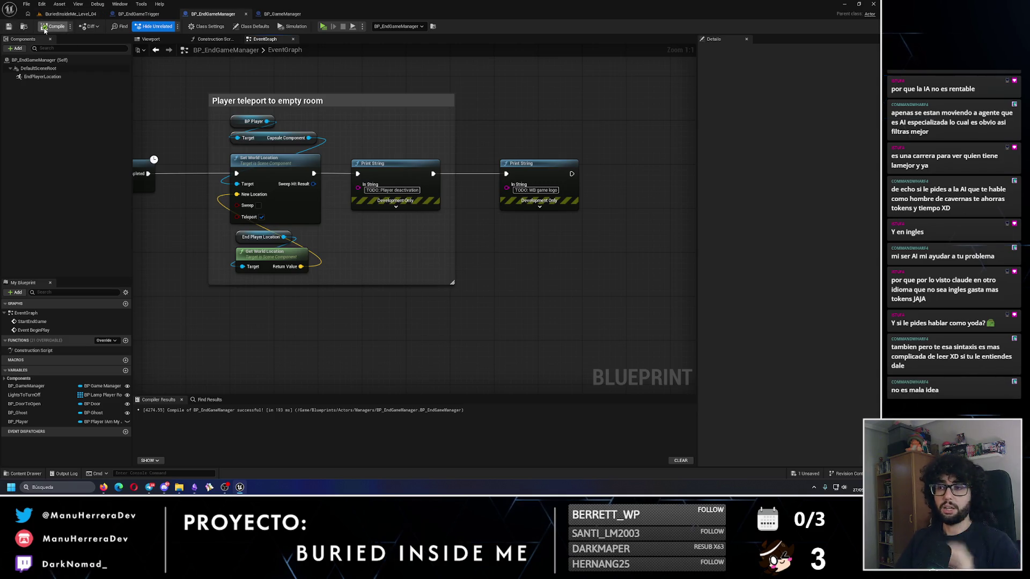
pyautogui.click(806, 473)
pyautogui.click(488, 320)
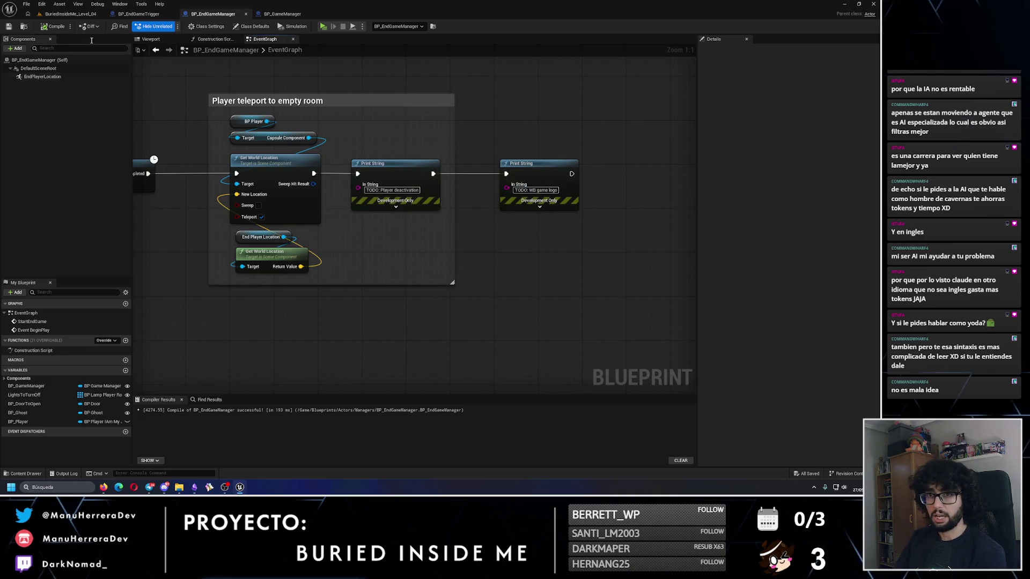
pyautogui.click(68, 12)
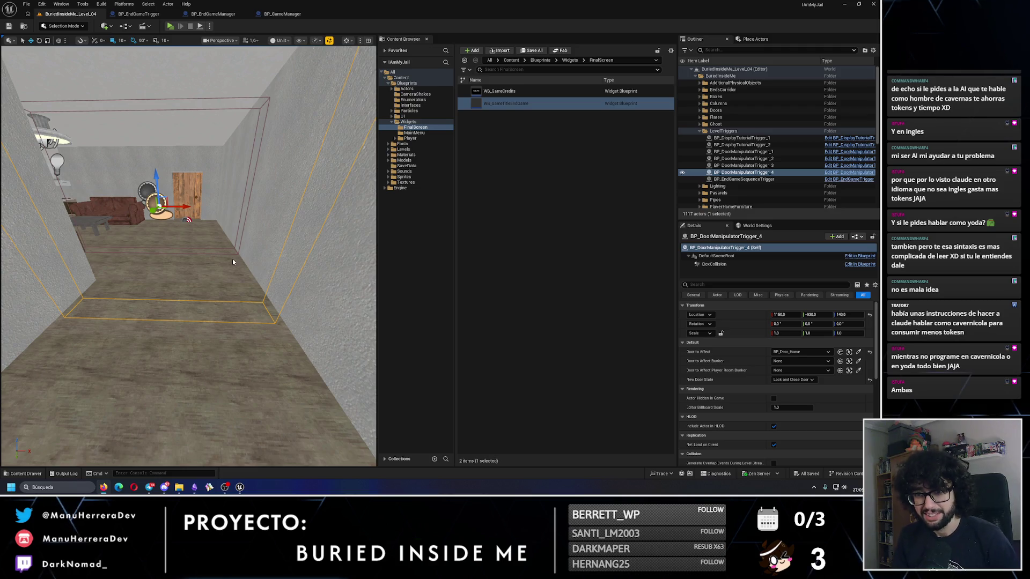
pyautogui.moveTo(225, 258); pyautogui.dragTo(172, 260)
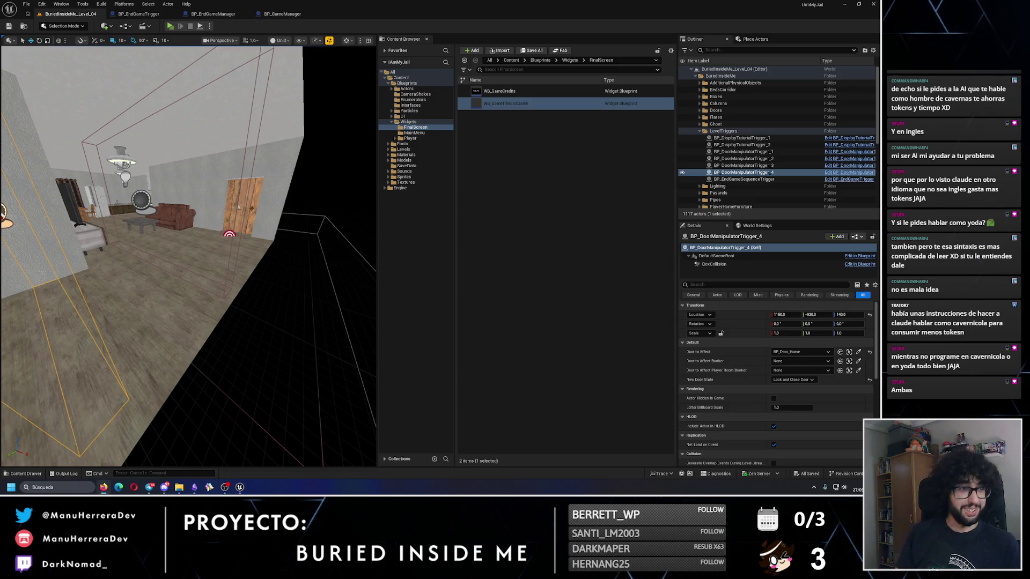
# - Switch from Unreal Engine to ChatGPT in the browser
pyautogui.hotkey('alt', 'Tab')
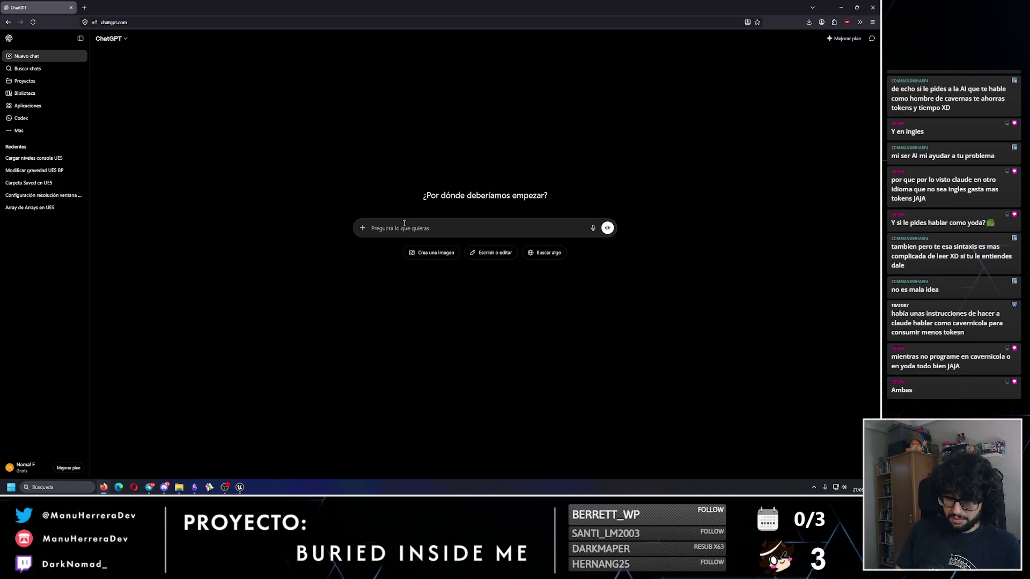
# - Ask ChatGPT for a C# calculator whose comments read as if Yoda from Star Wars wrote them
pyautogui.write('Prog')
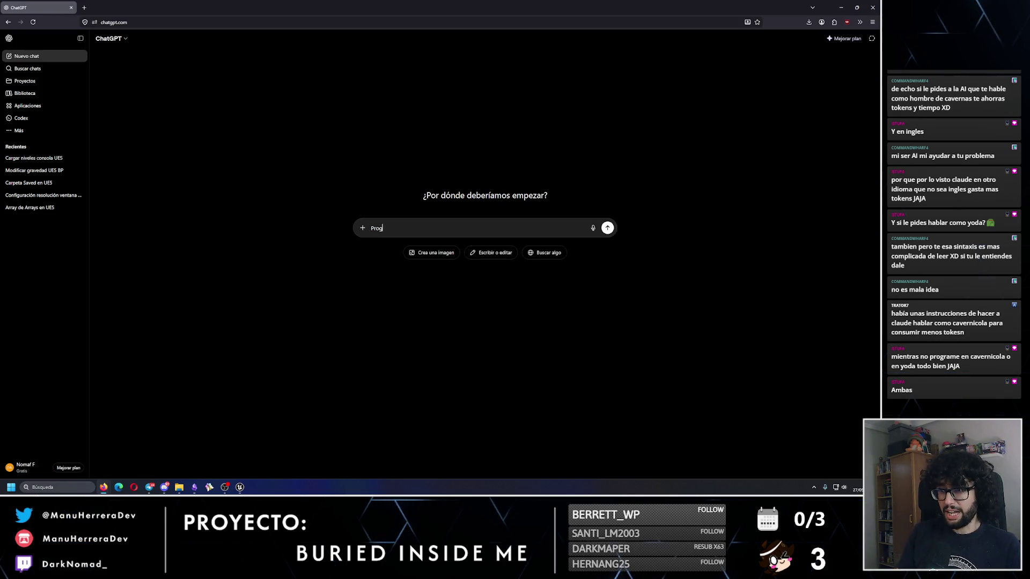
pyautogui.write('rama una calculadora en C#')
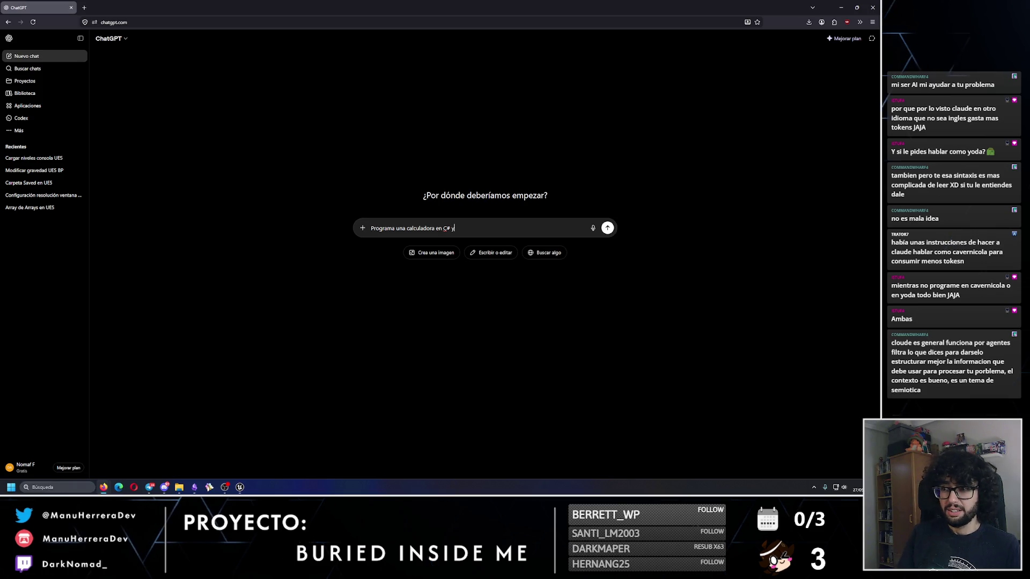
pyautogui.write(' y di')
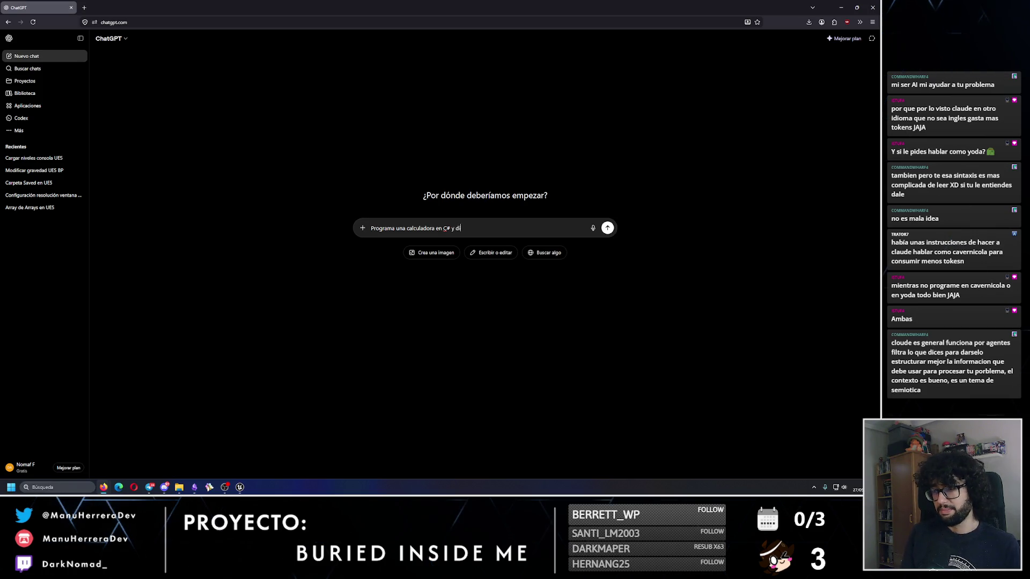
pyautogui.press('BackSpace')
pyautogui.press('BackSpace')
pyautogui.write('y com')
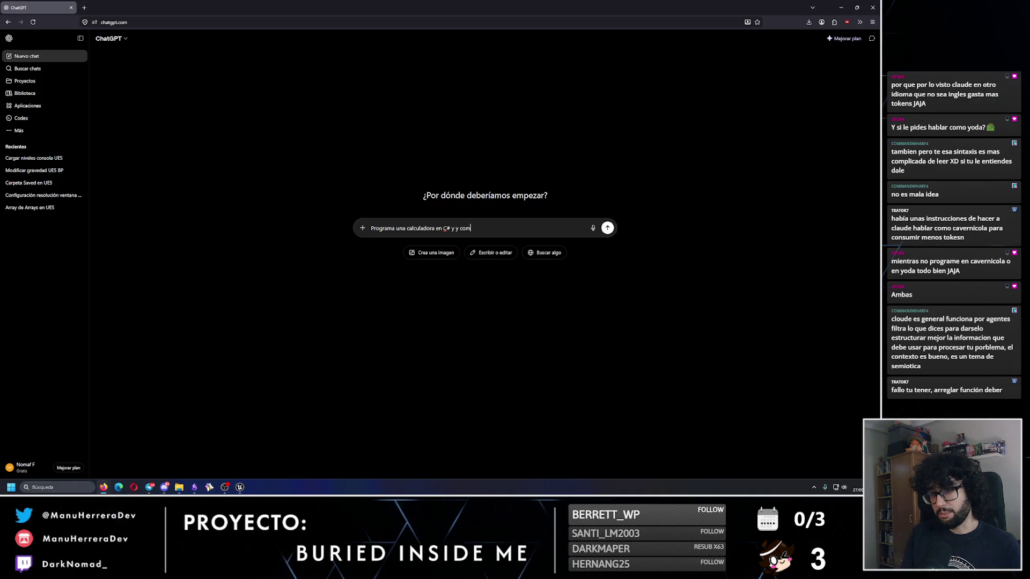
pyautogui.press('BackSpace')
pyautogui.press('BackSpace')
pyautogui.press('BackSpace')
pyautogui.press('BackSpace')
pyautogui.press('BackSpace')
pyautogui.write('come')
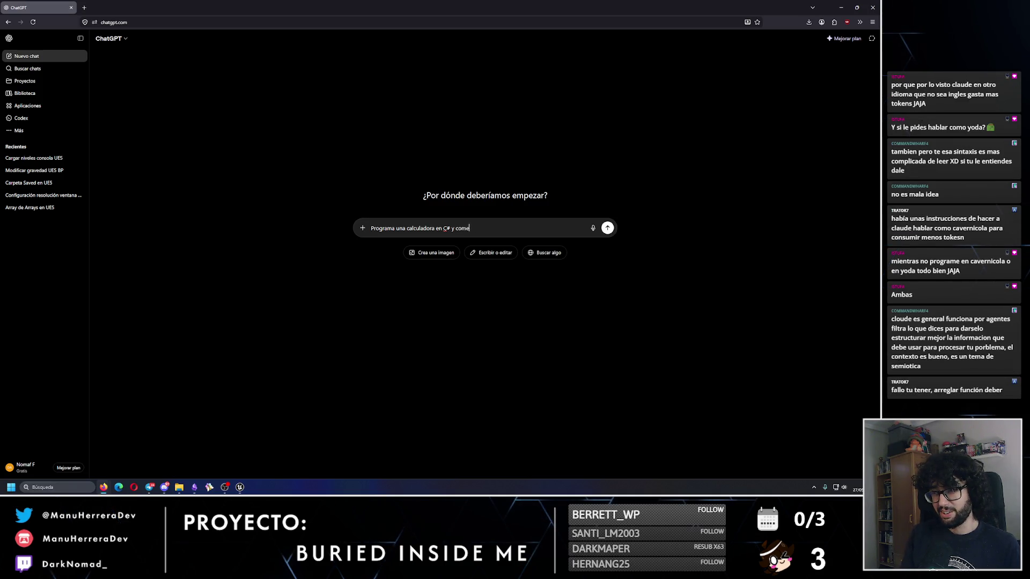
pyautogui.write('nta el códmo ')
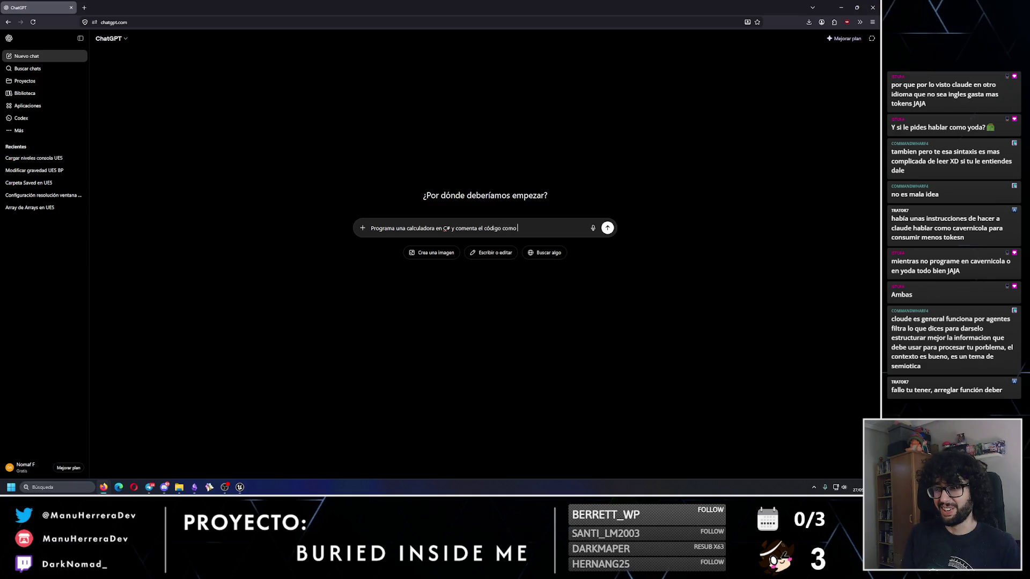
pyautogui.write(' lo hubi')
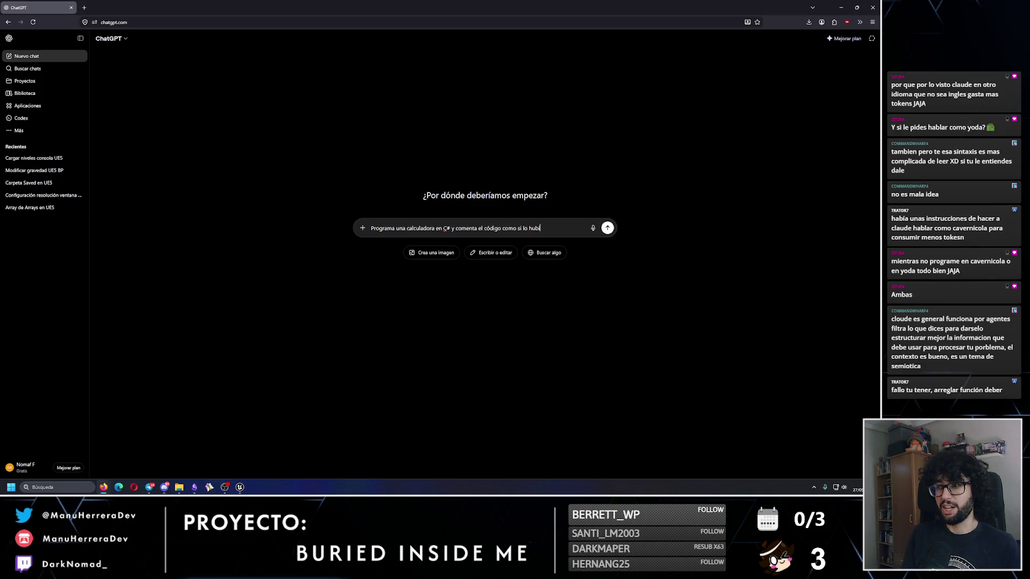
pyautogui.write('era escrito Yoda de')
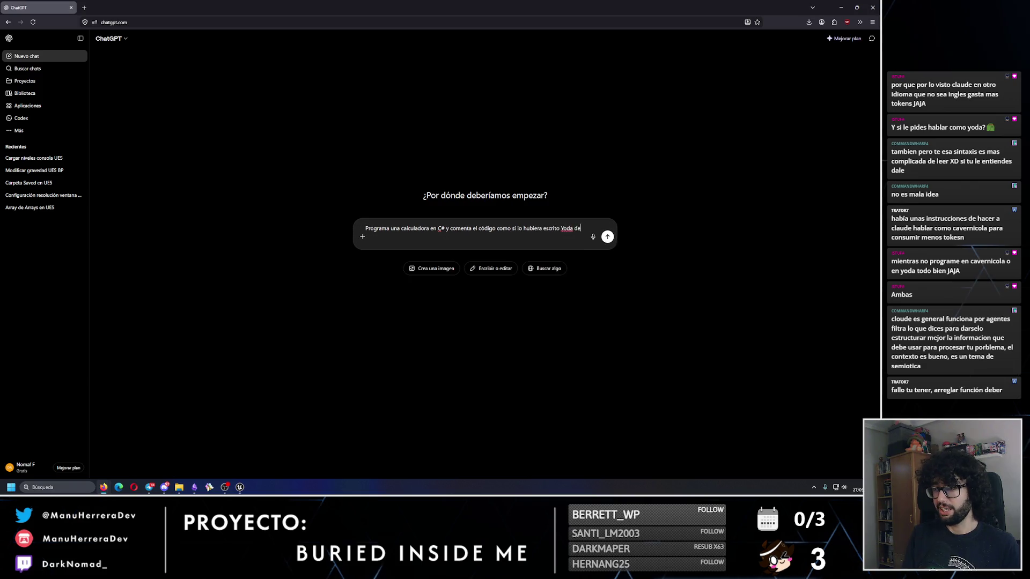
pyautogui.write(' Star Wars')
pyautogui.press('Return')
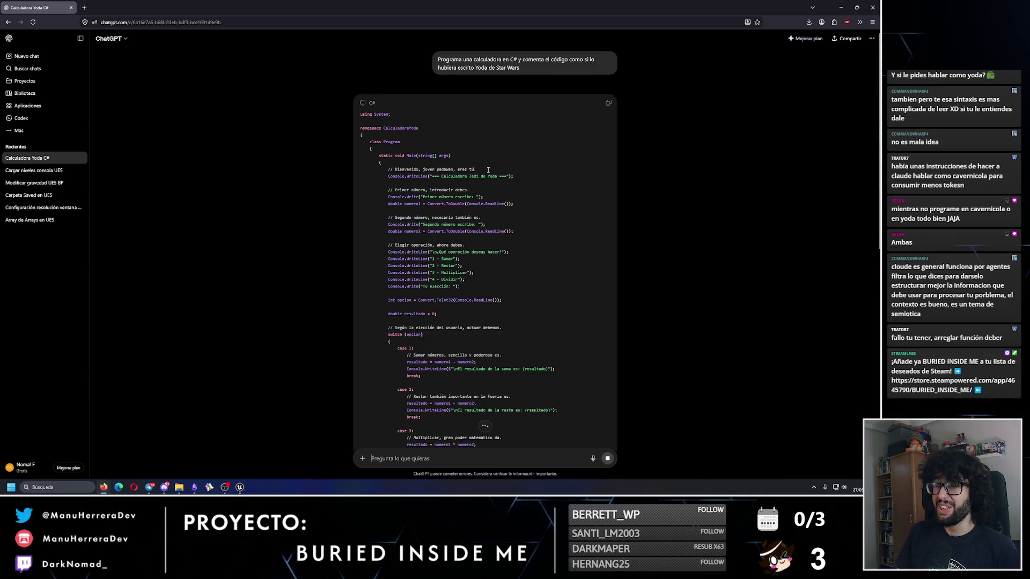
pyautogui.moveTo(488, 170); pyautogui.dragTo(393, 169)
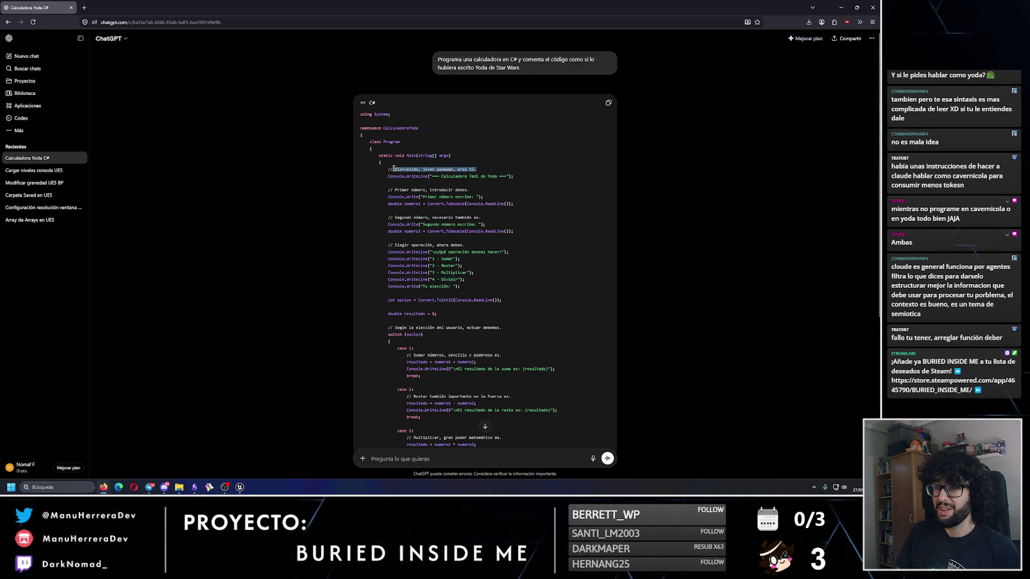
pyautogui.click(490, 189)
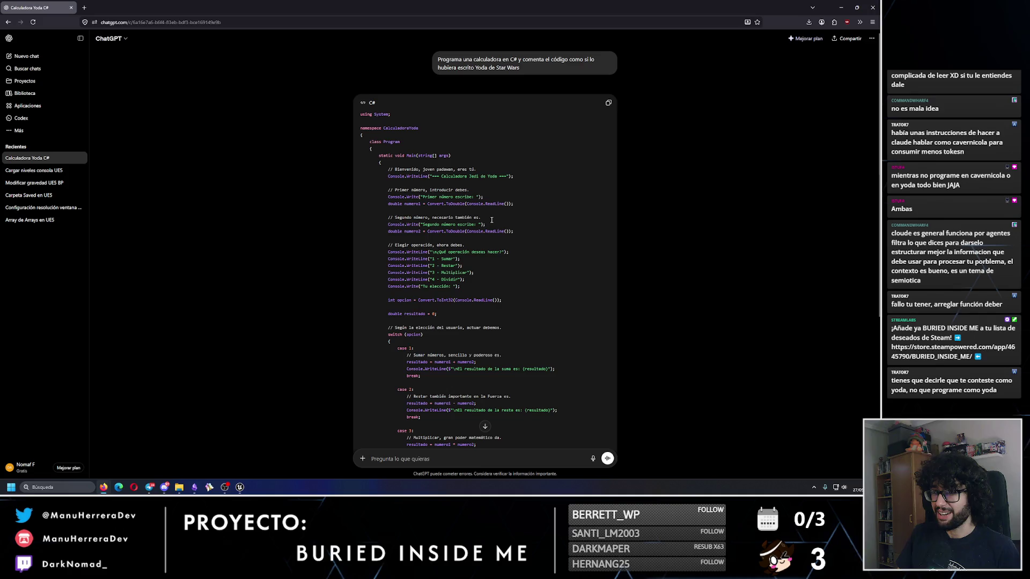
pyautogui.scroll(-1, 491, 308)
pyautogui.scroll(-2, 492, 308)
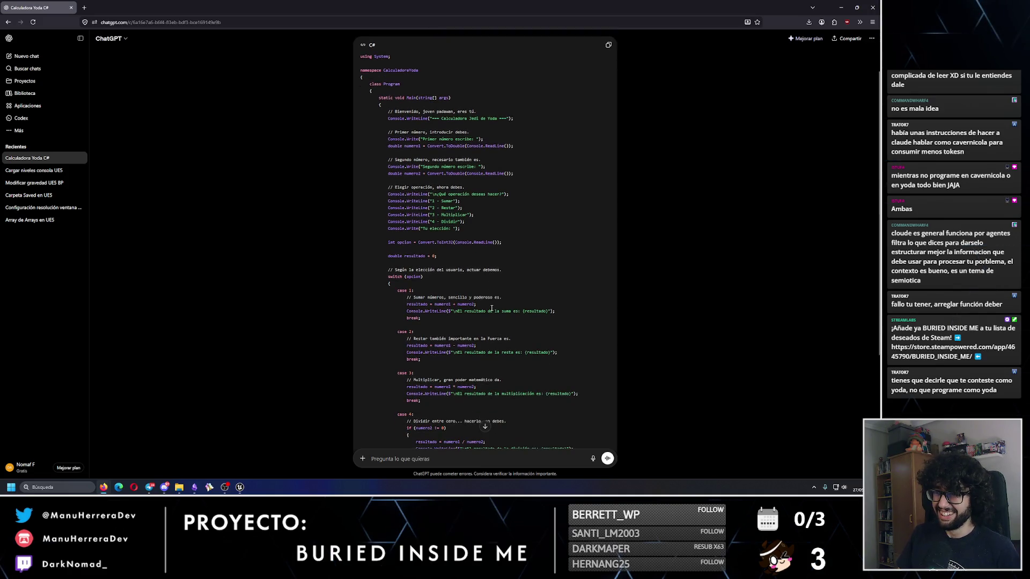
pyautogui.moveTo(515, 270); pyautogui.dragTo(386, 270)
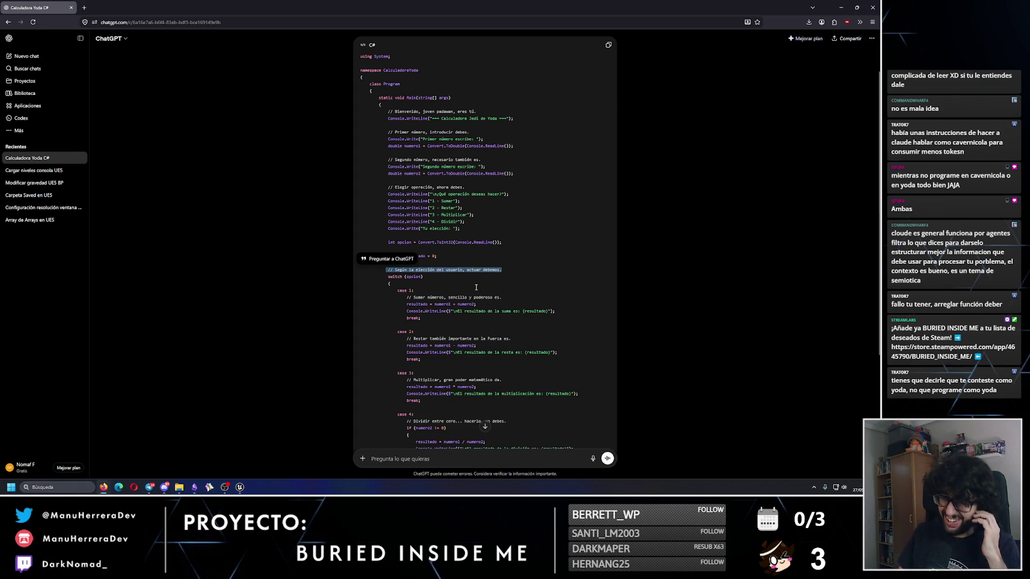
pyautogui.scroll(-2, 476, 288)
pyautogui.scroll(-4, 476, 287)
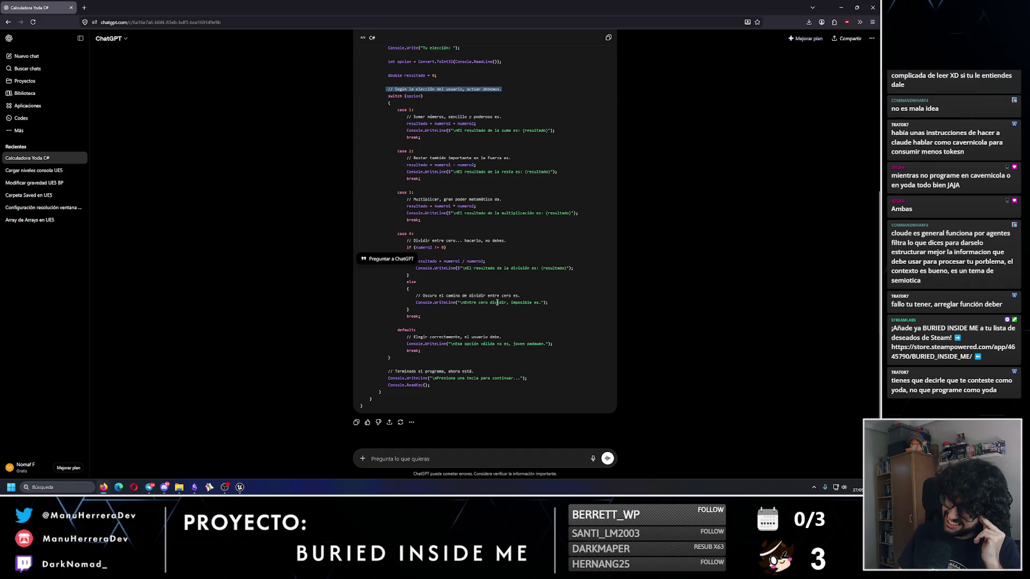
pyautogui.moveTo(474, 372); pyautogui.dragTo(380, 370)
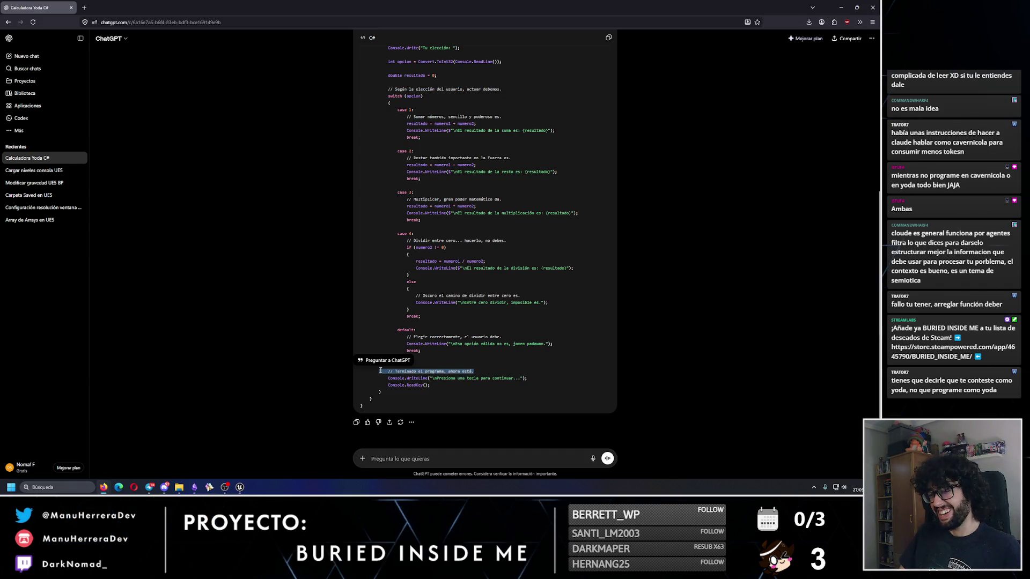
pyautogui.moveTo(521, 296); pyautogui.dragTo(412, 298)
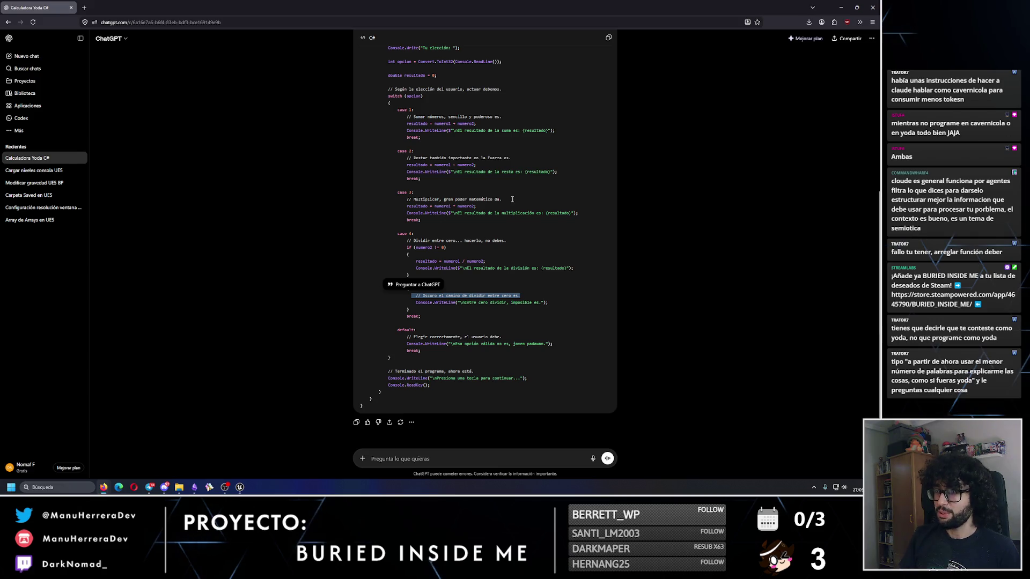
# - Ask ChatGPT for the same calculator code commented by Chewbacca
pyautogui.moveTo(508, 200); pyautogui.dragTo(407, 200)
pyautogui.click(547, 276)
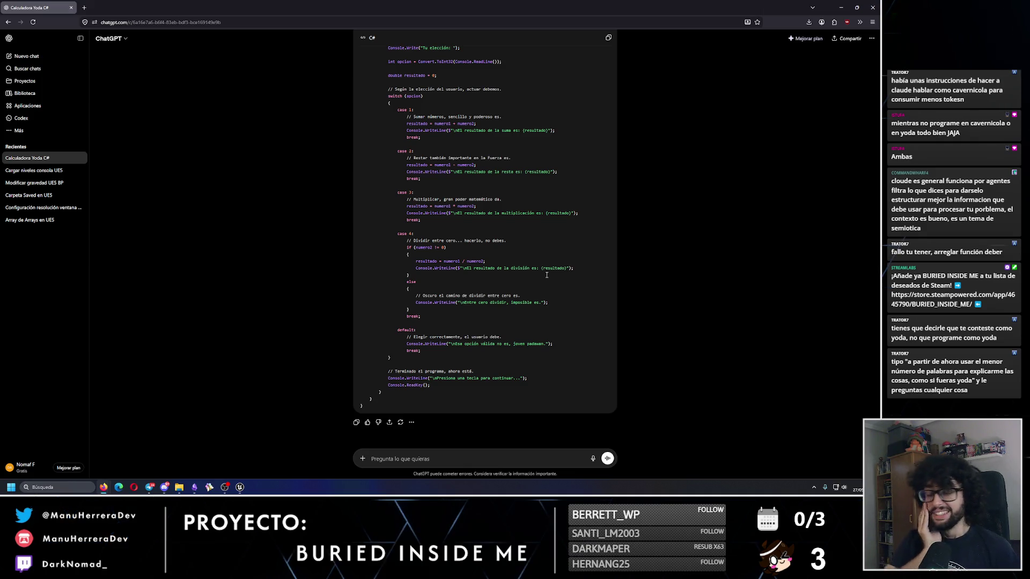
pyautogui.click(422, 460)
pyautogui.write('El m')
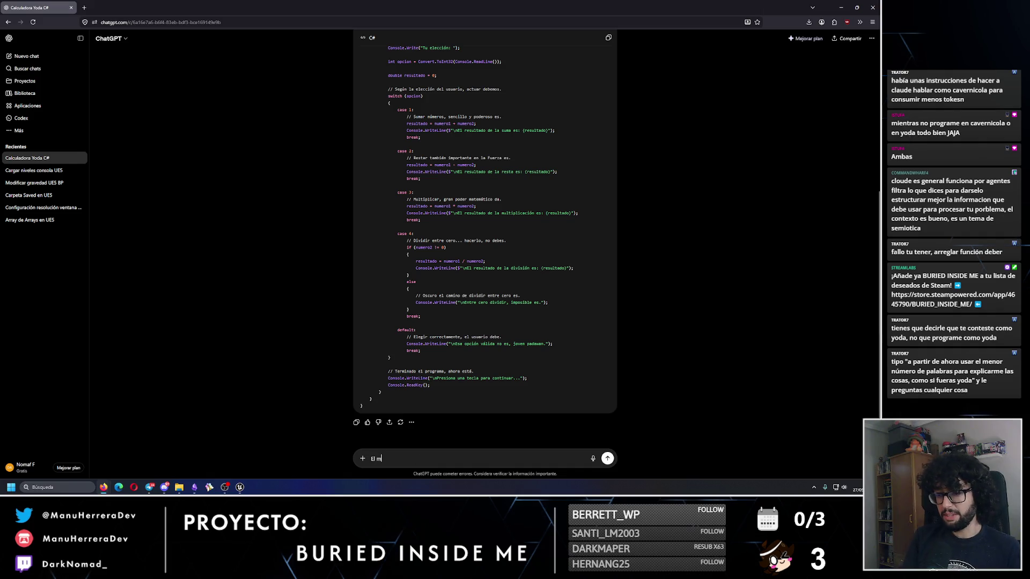
pyautogui.write('ismo código pero ')
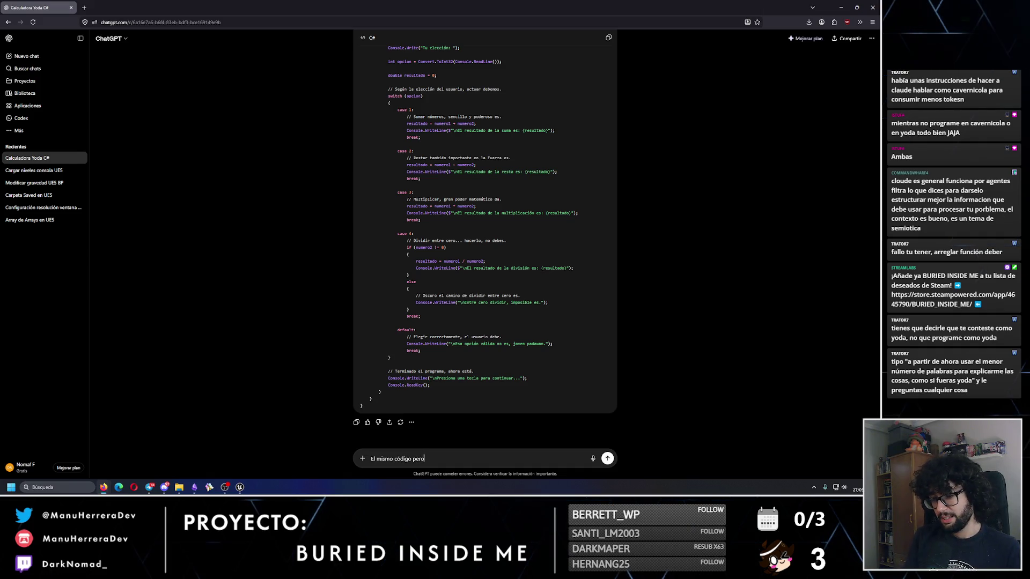
pyautogui.write('lo ha comentado chewaka')
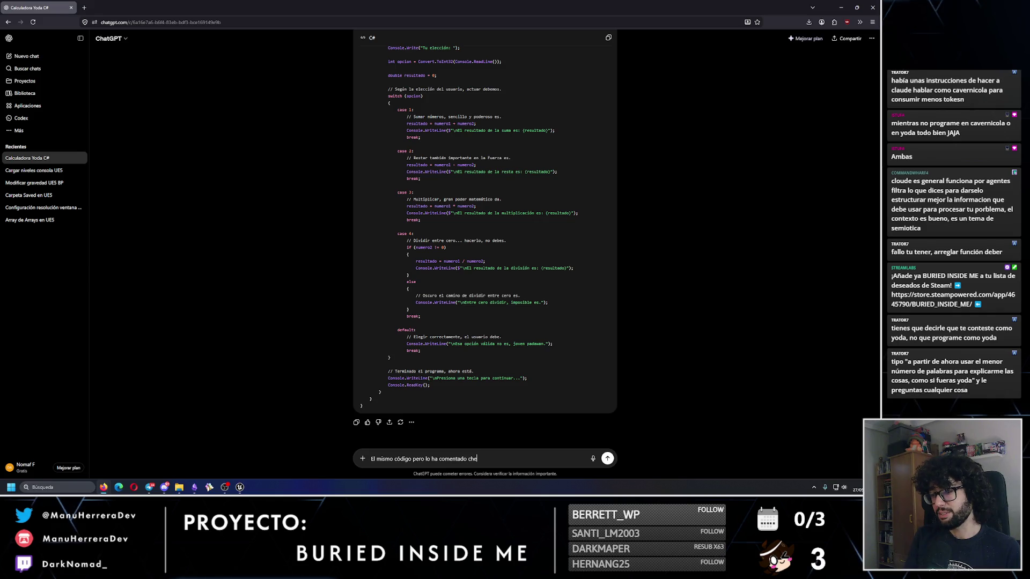
pyautogui.press('Return')
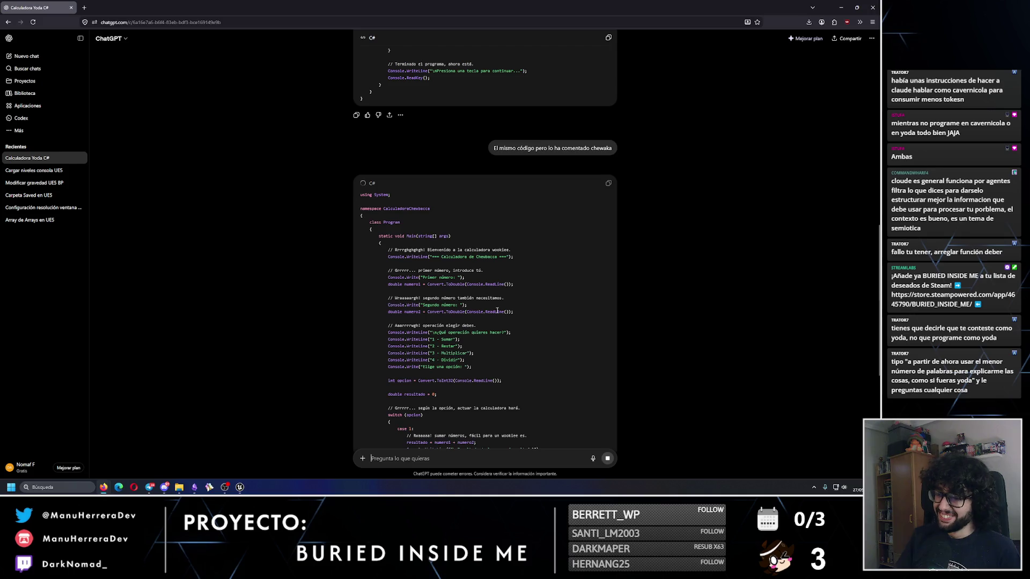
# - Read through the CalculadoraChewbacca reply and begin a new request for the same code
pyautogui.scroll(-1, 477, 351)
pyautogui.scroll(-2, 477, 352)
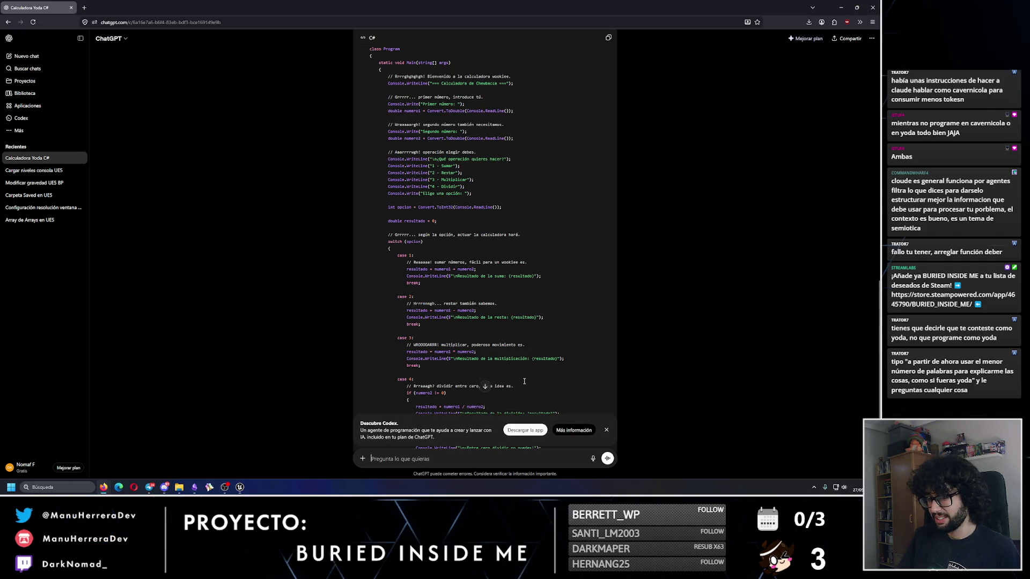
pyautogui.scroll(2, 522, 384)
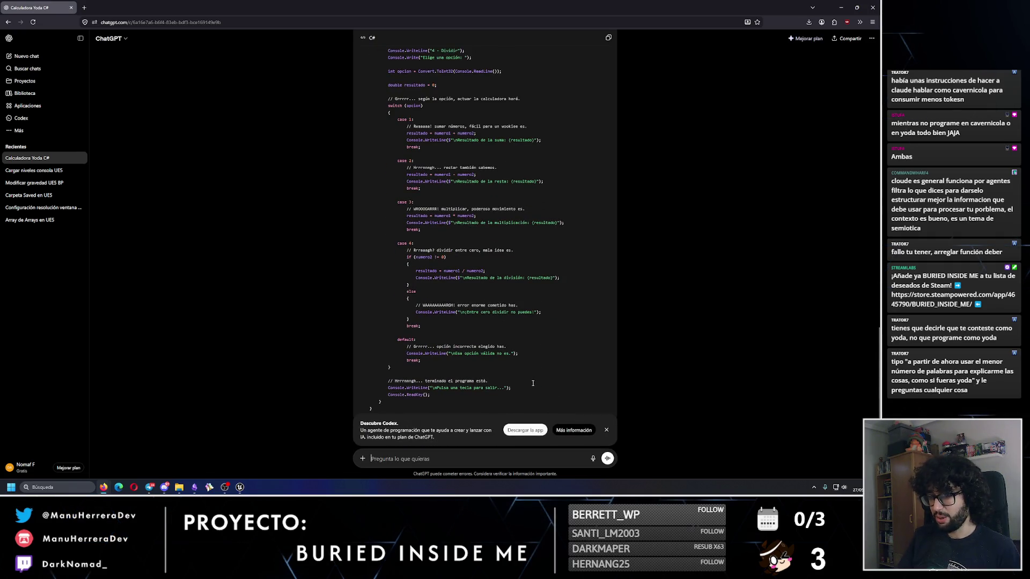
pyautogui.scroll(2, 525, 369)
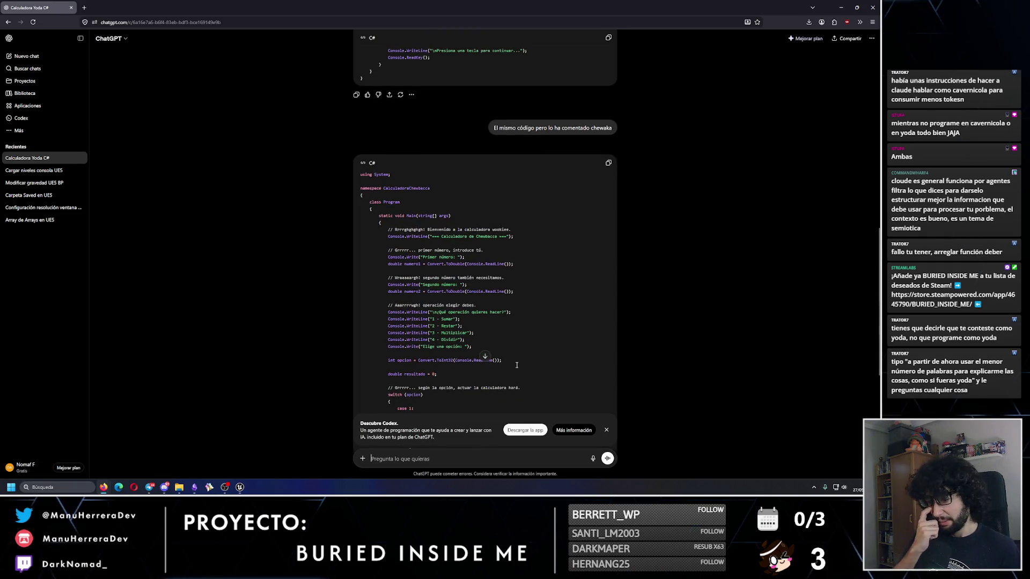
pyautogui.write('El mismo c')
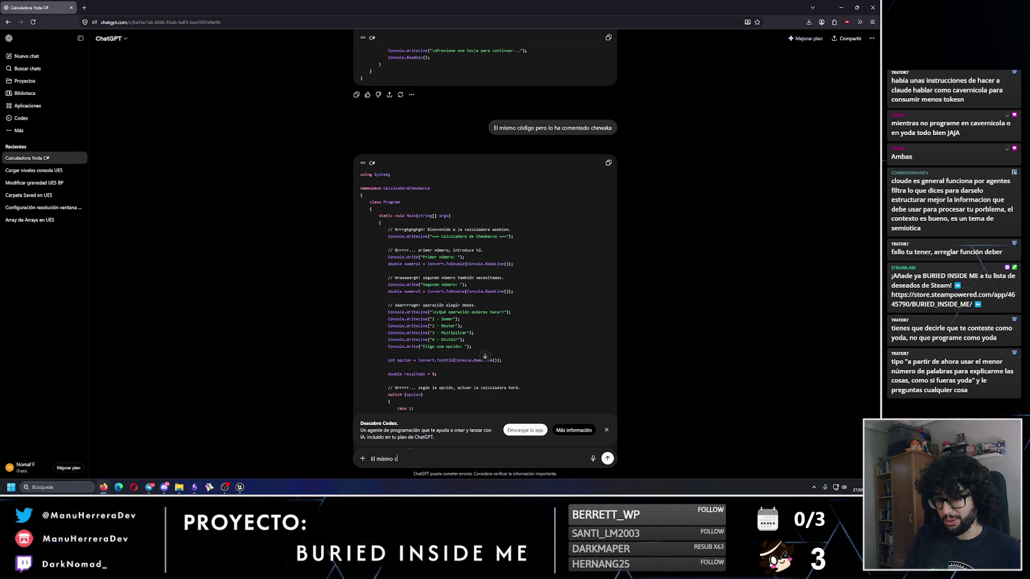
pyautogui.write('ódigo per')
pyautogui.write('o h')
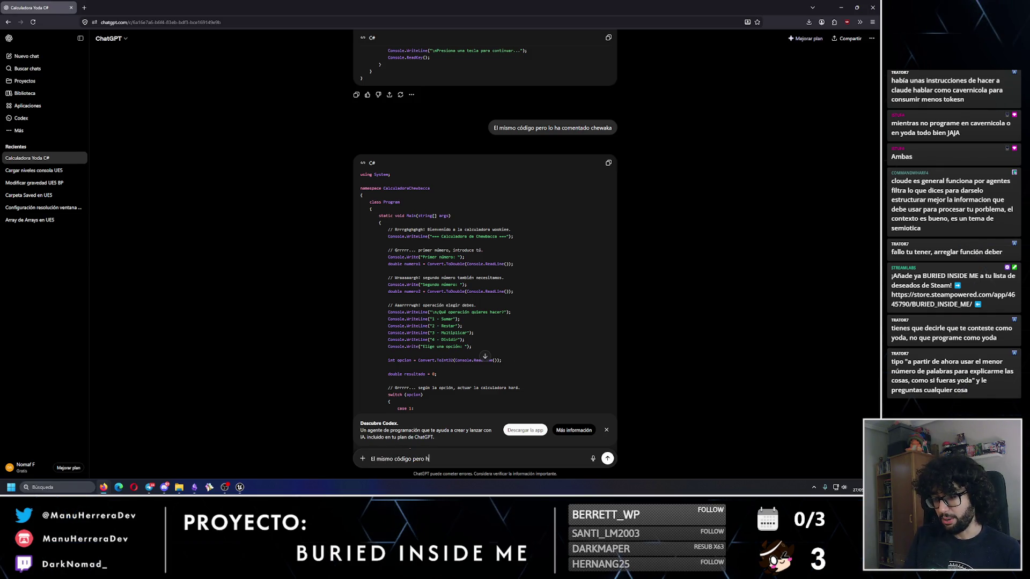
pyautogui.press('BackSpace')
pyautogui.write('lo ha comentado un')
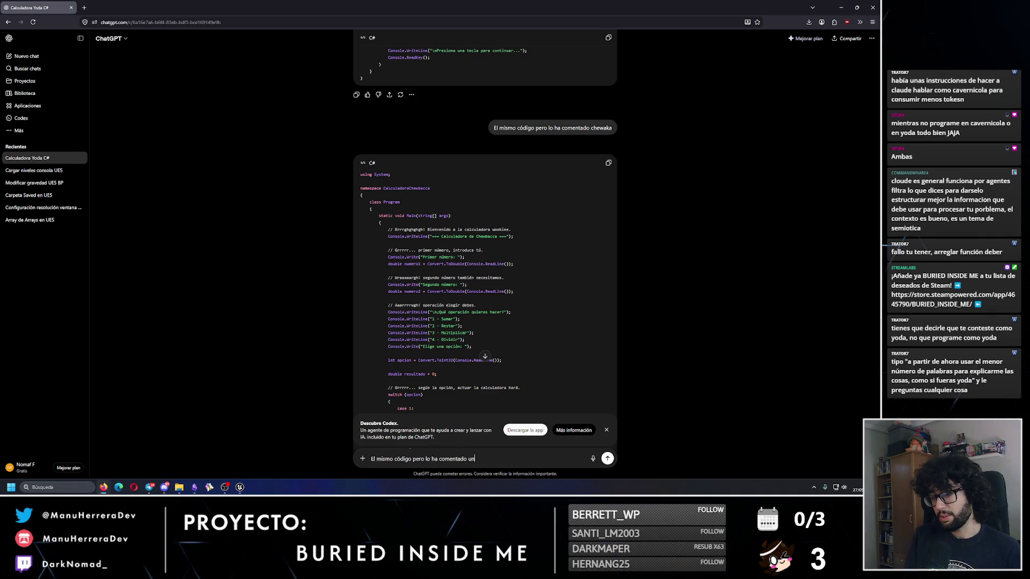
pyautogui.write(' cavernicola que apenas entiende')
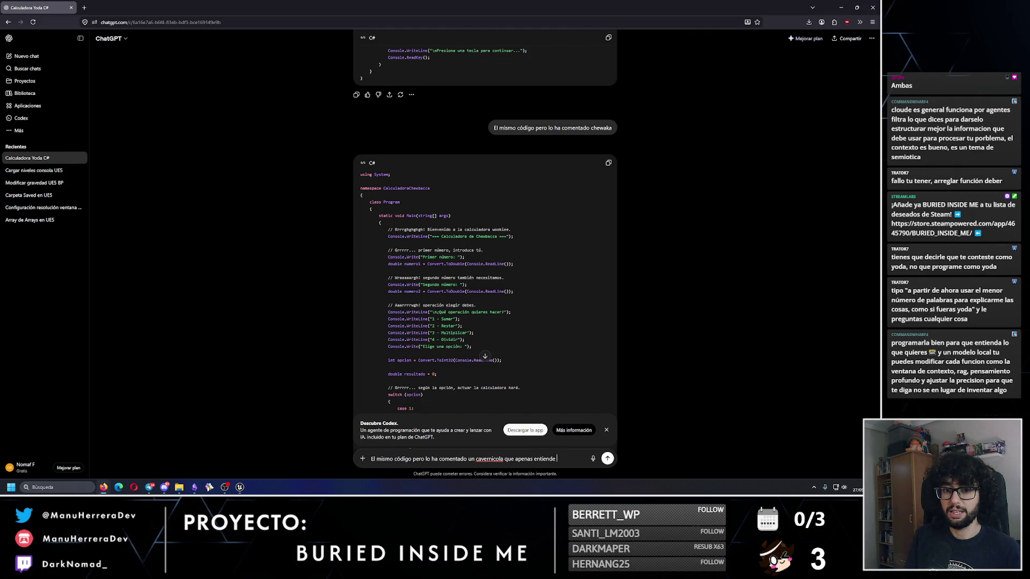
pyautogui.write('un idioma legible')
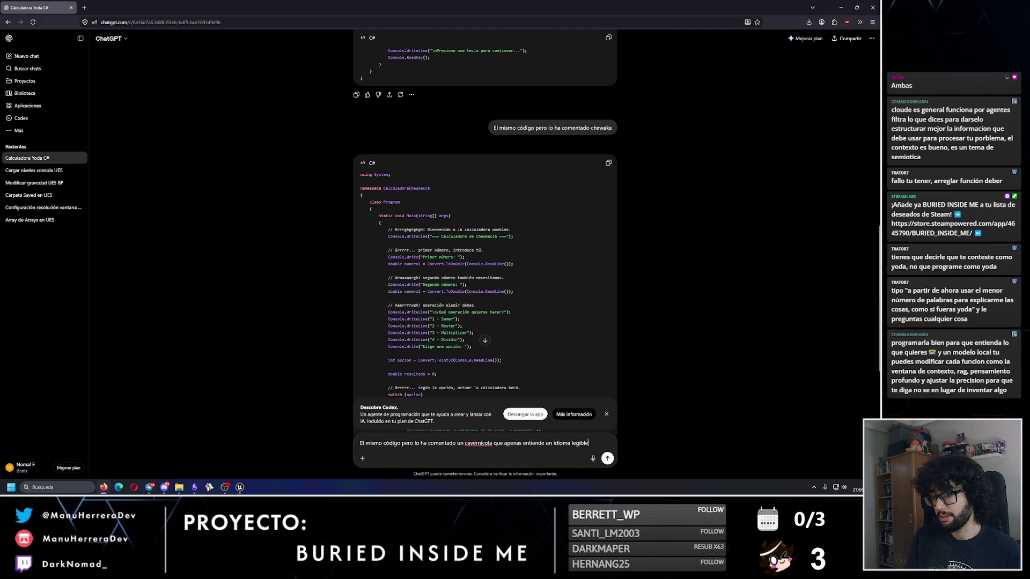
# - Send the caveman-style comment request and read the returned calculator code
pyautogui.press('Return')
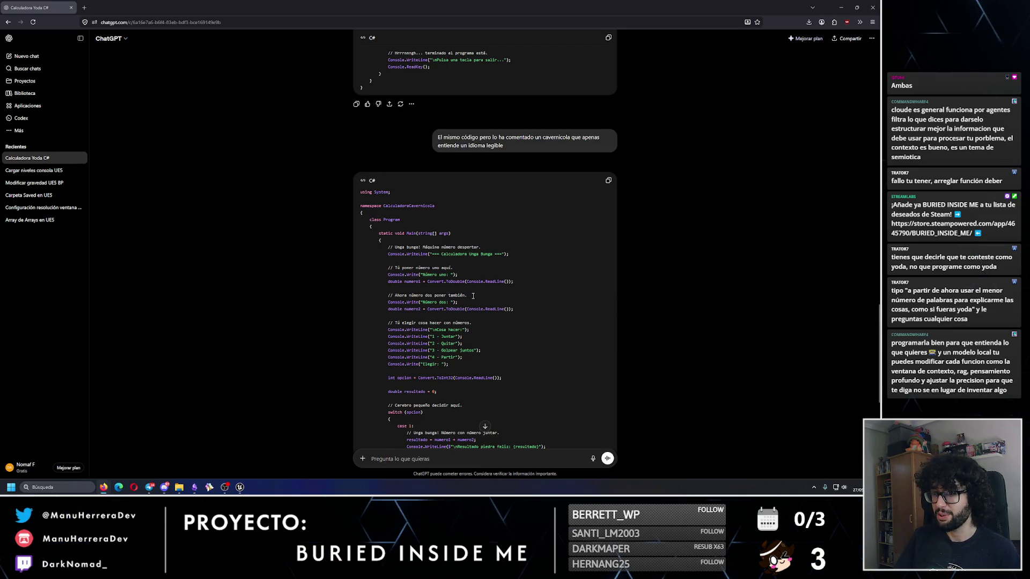
pyautogui.scroll(-2, 472, 332)
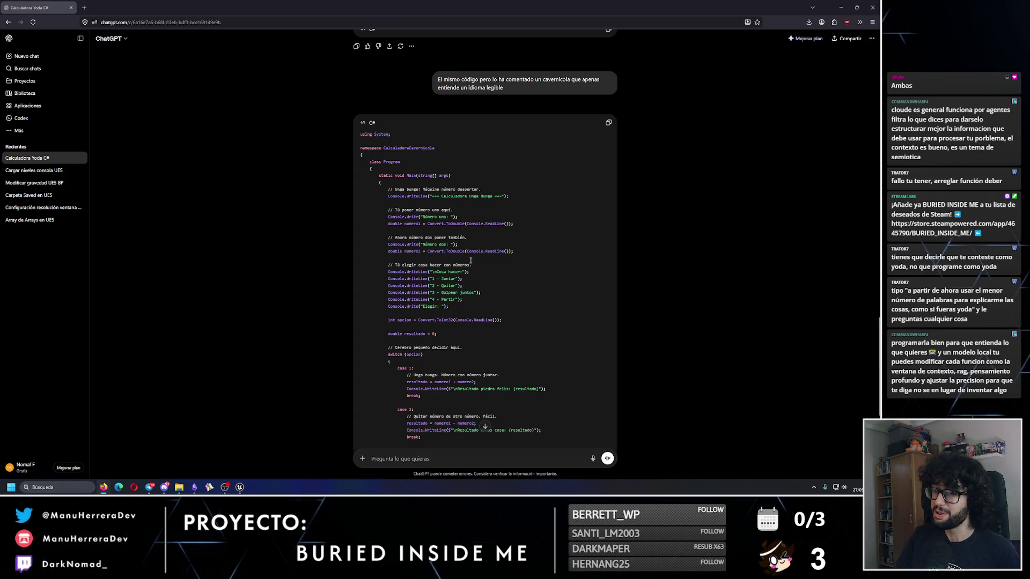
pyautogui.scroll(-4, 471, 260)
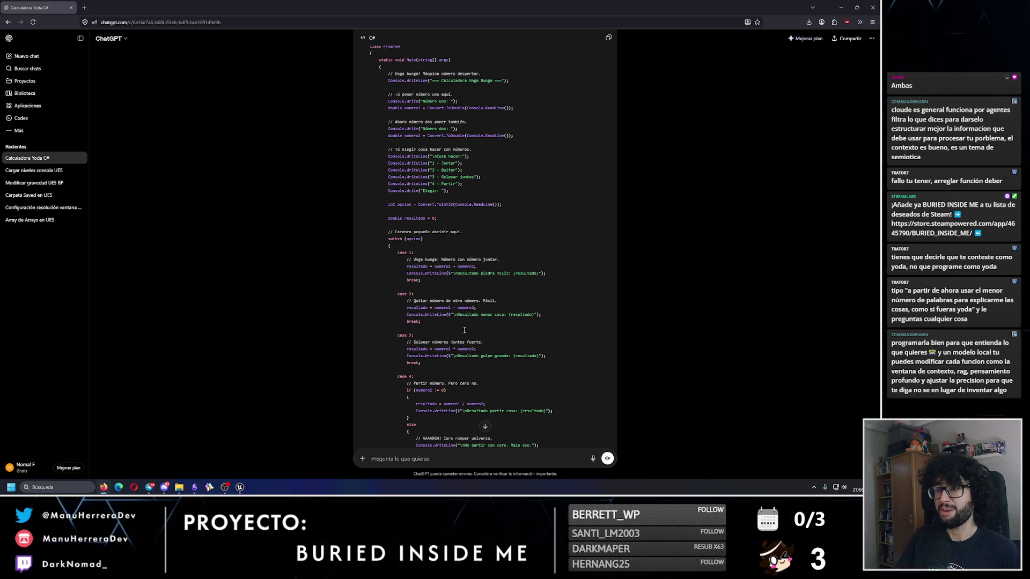
pyautogui.moveTo(499, 260); pyautogui.dragTo(414, 259)
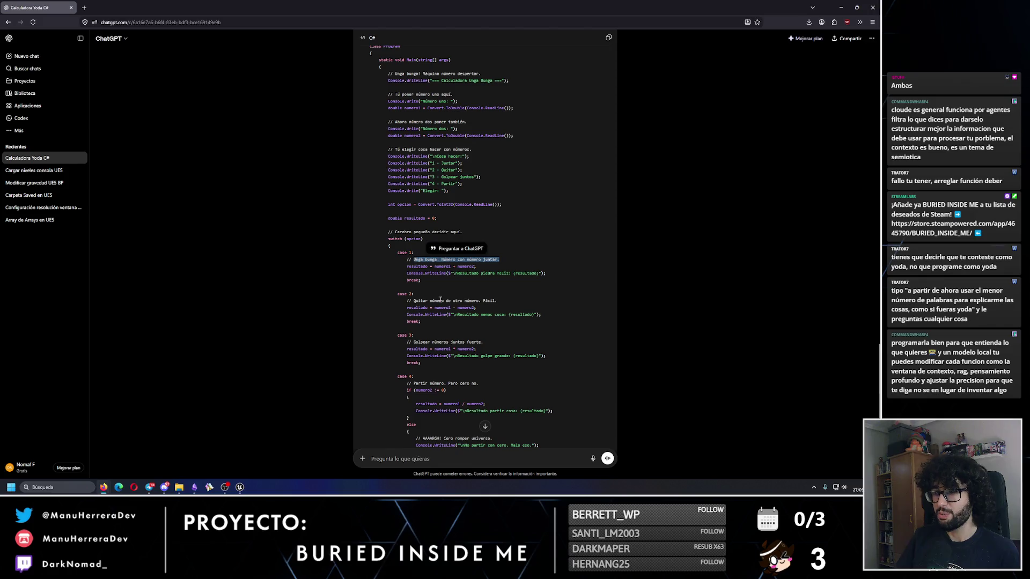
pyautogui.click(458, 316)
pyautogui.scroll(-2, 472, 327)
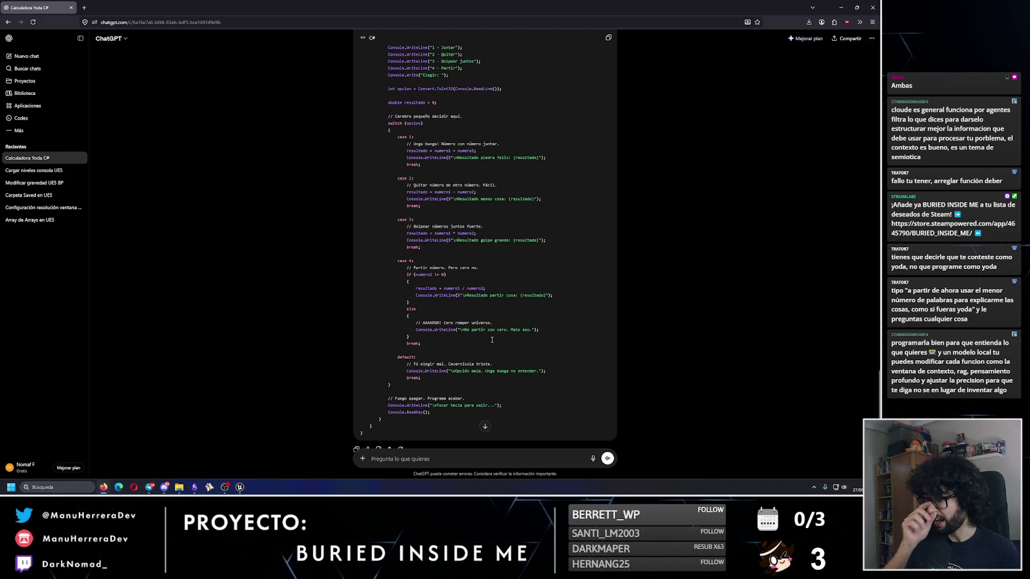
pyautogui.scroll(-1, 377, 315)
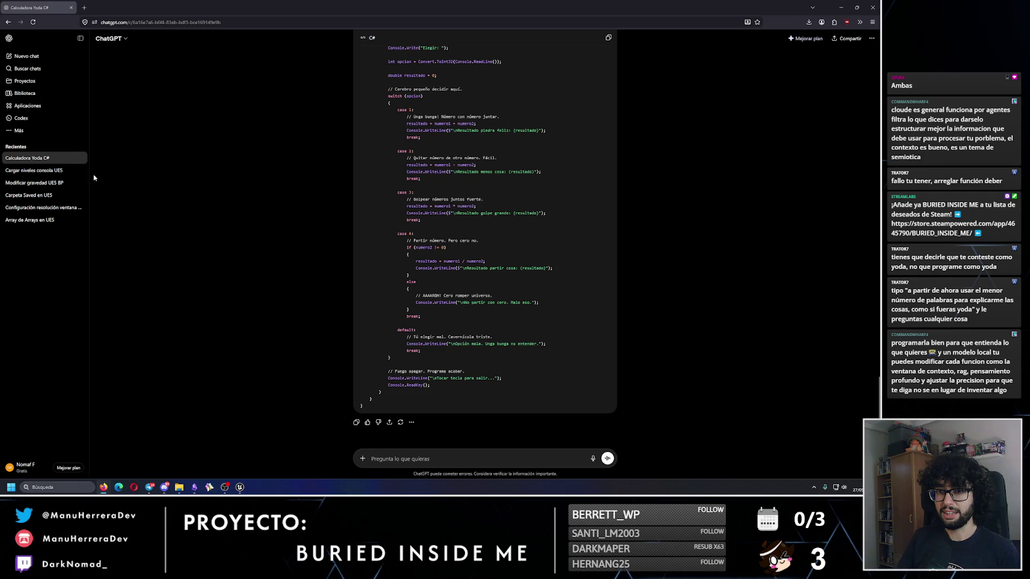
# - Delete the calculator chat and hide the browser to return to Unreal Engine
pyautogui.click(81, 160)
pyautogui.click(94, 241)
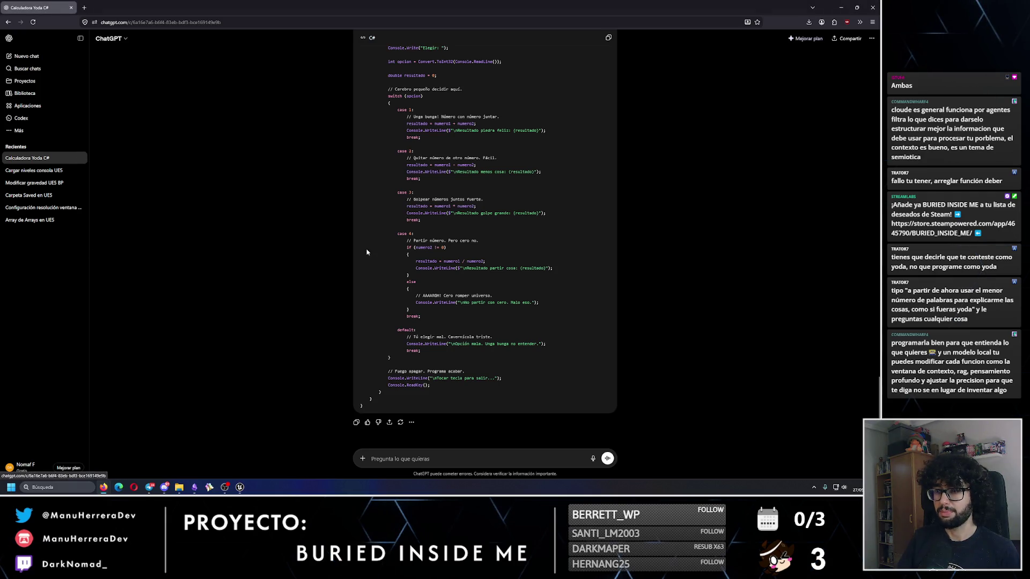
pyautogui.click(498, 256)
pyautogui.click(841, 8)
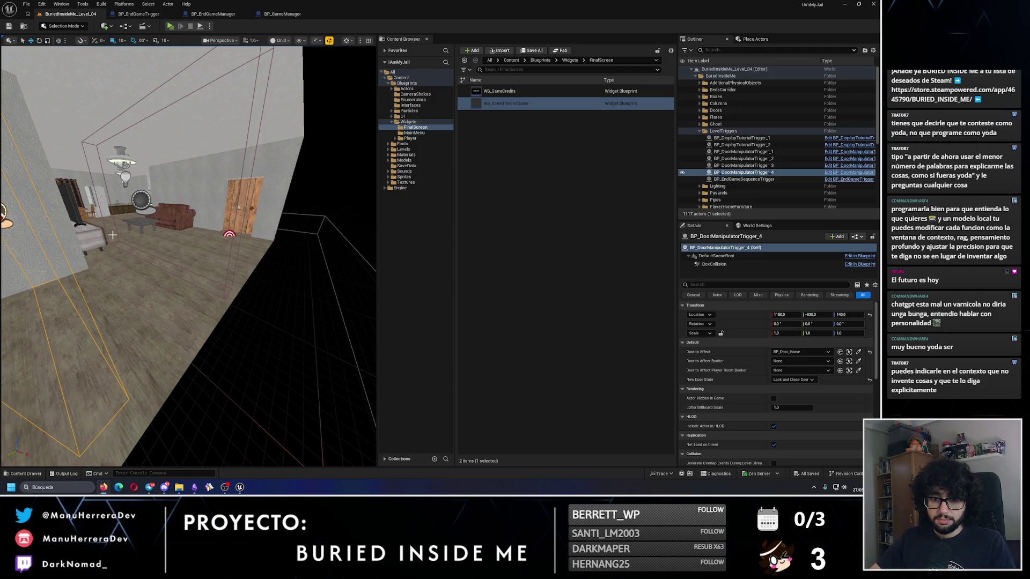
# - Focus the view on BP_DoorManipulatorTrigger_4 beside the bedroom door and start a play test
pyautogui.moveTo(113, 235); pyautogui.dragTo(86, 235)
pyautogui.press('f')
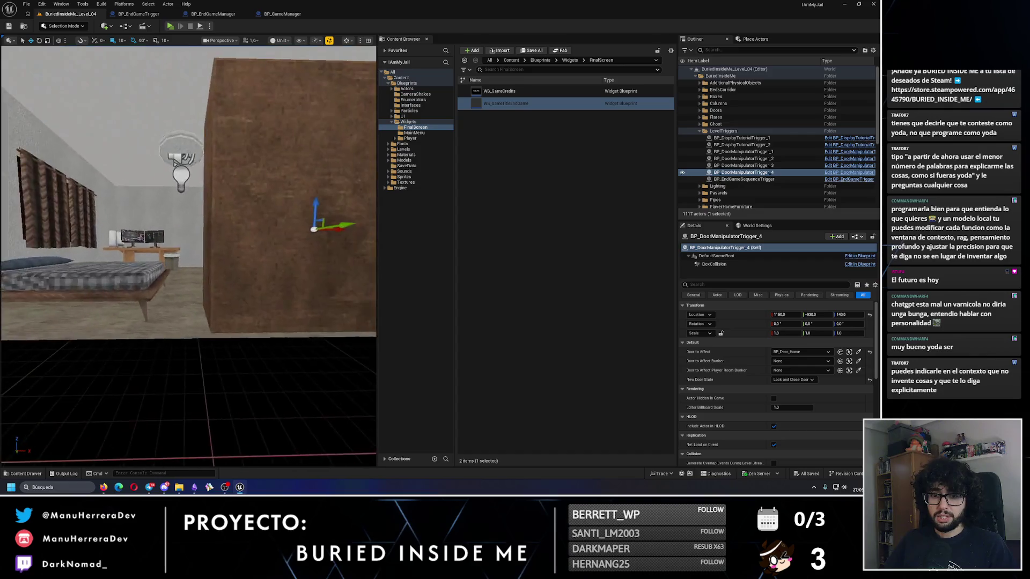
pyautogui.click(170, 26)
# - Walk the player along the corridor and into the dark living room, then end the play test
pyautogui.press('w')
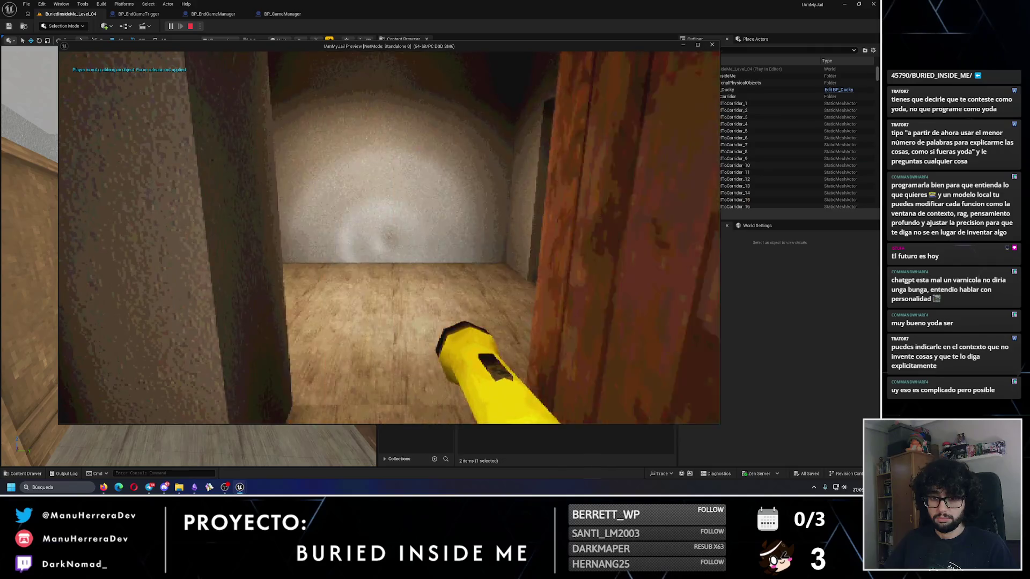
pyautogui.press('s')
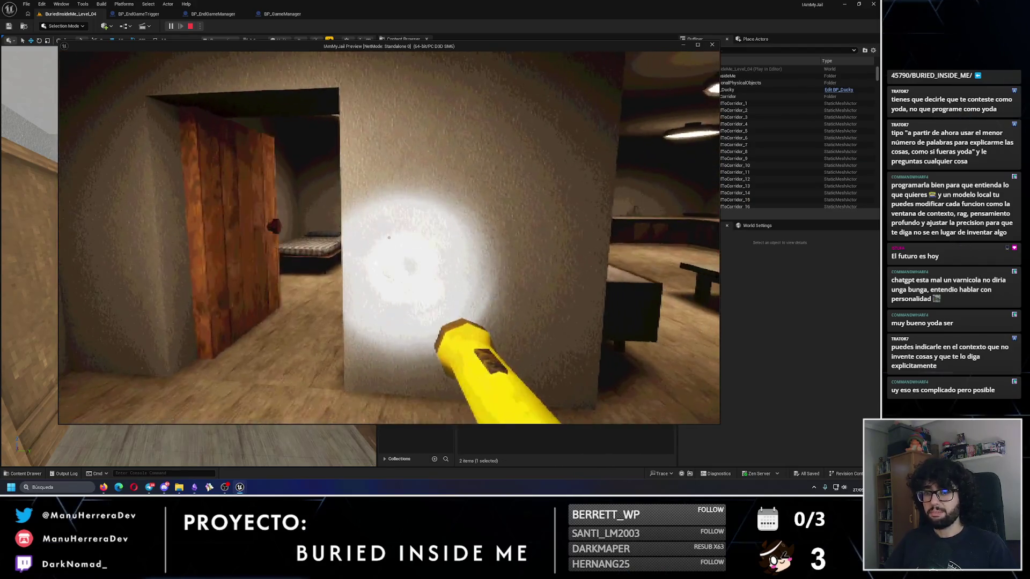
pyautogui.press('w')
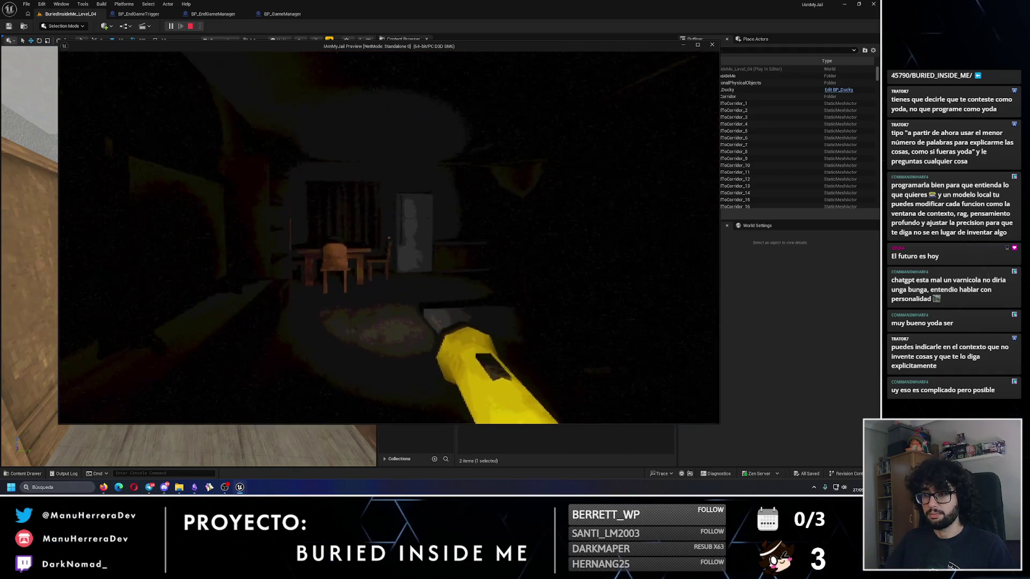
pyautogui.moveTo(389, 236)
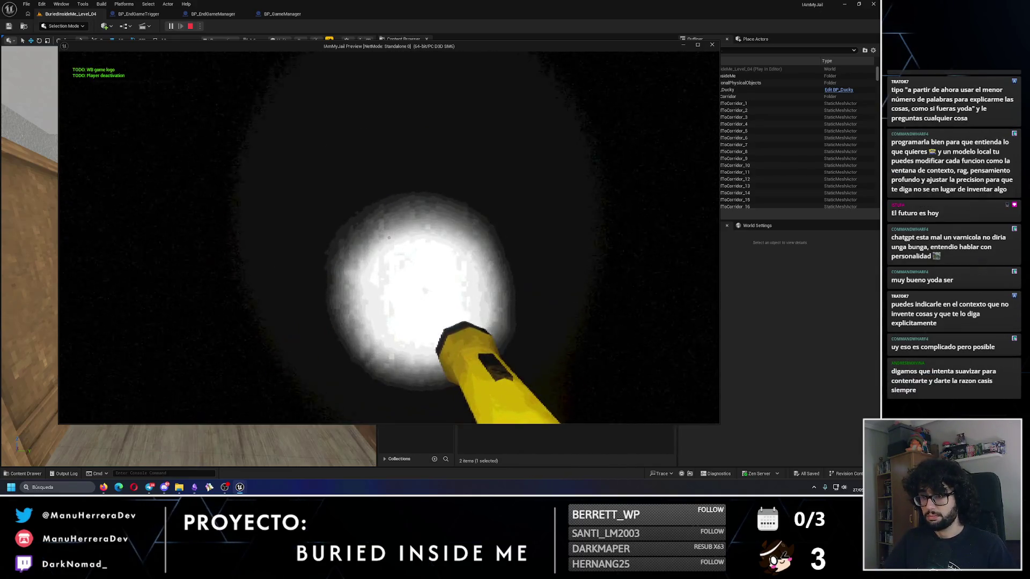
pyautogui.press('Escape')
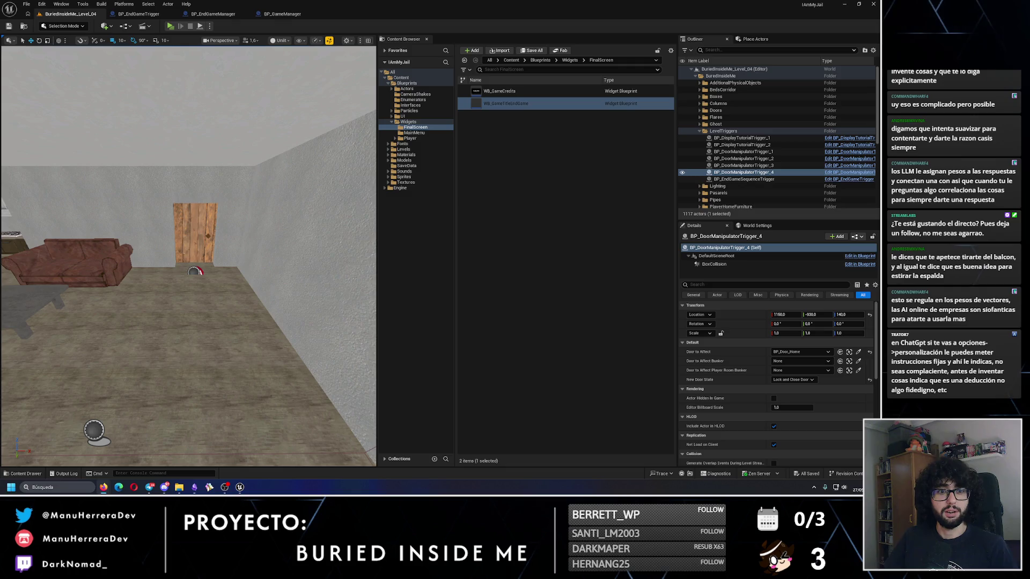
pyautogui.hotkey('alt', 'Tab')
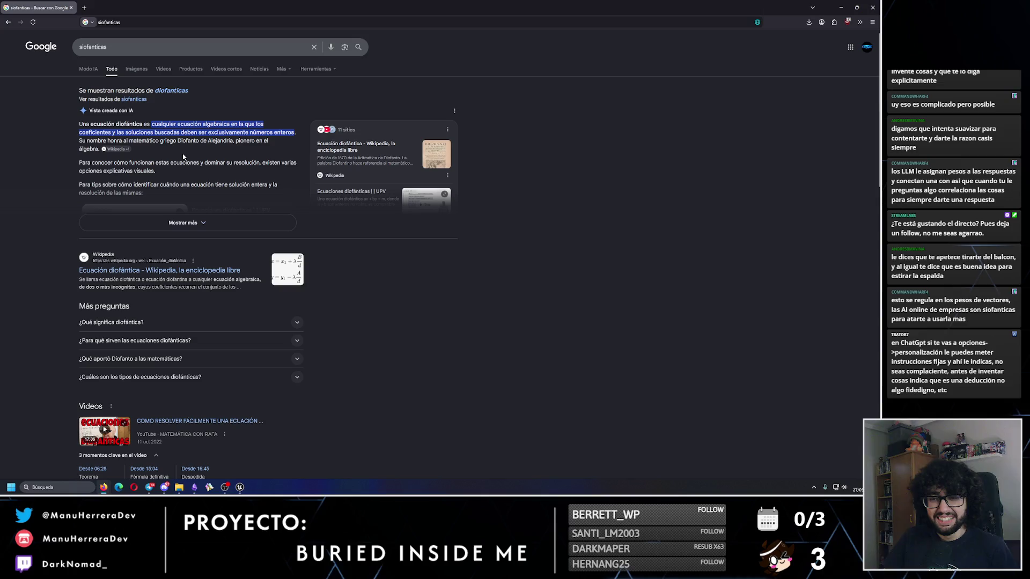
pyautogui.hotkey('alt', 'Tab')
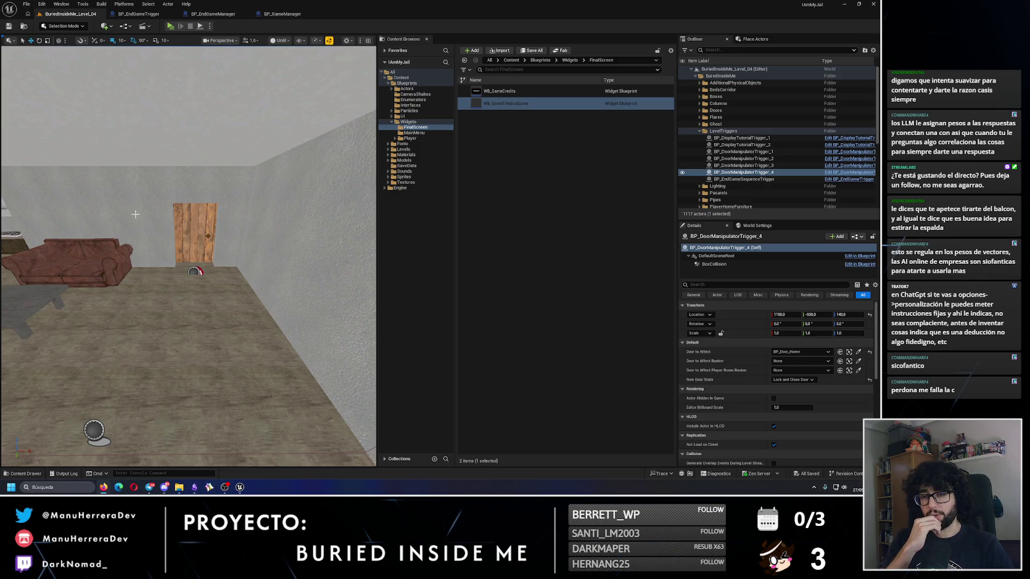
# - Switch the viewport from Unlit to Lit view mode with Alt+4
pyautogui.hotkey('alt', '4')
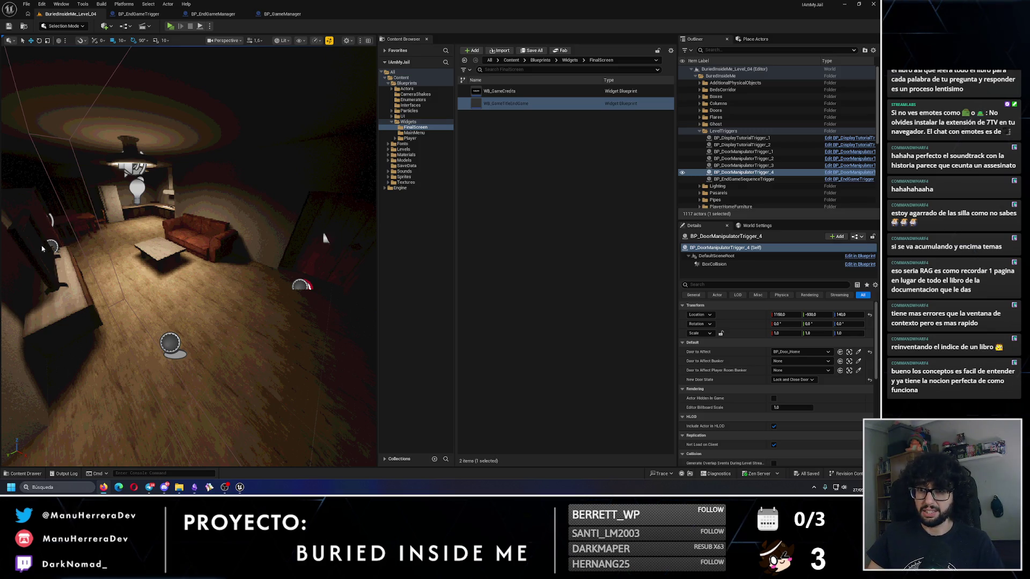
# - Select the living-room ceiling lamp and close the end-game and GameManager blueprint tabs
pyautogui.moveTo(34, 248); pyautogui.dragTo(113, 198)
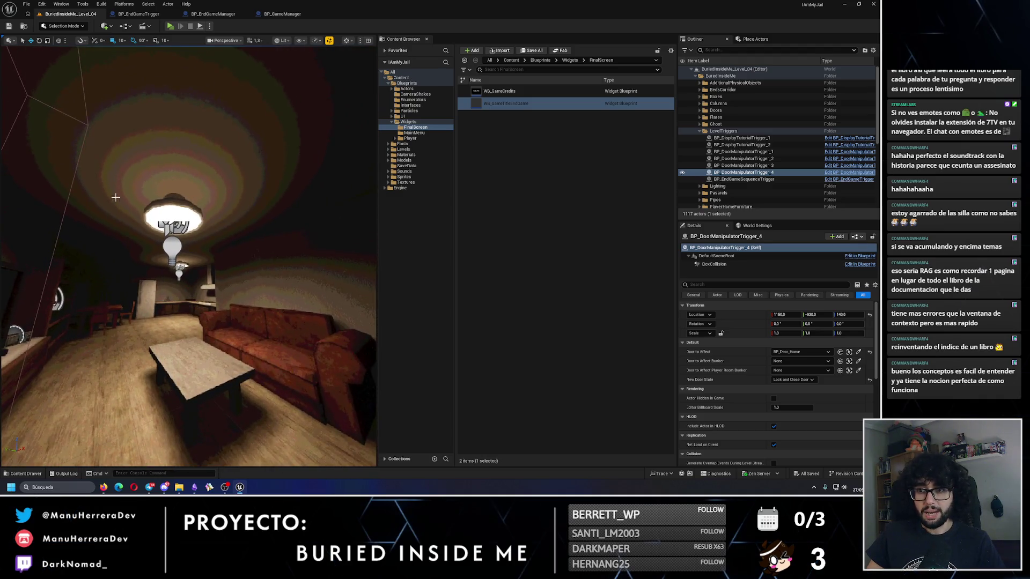
pyautogui.click(175, 214)
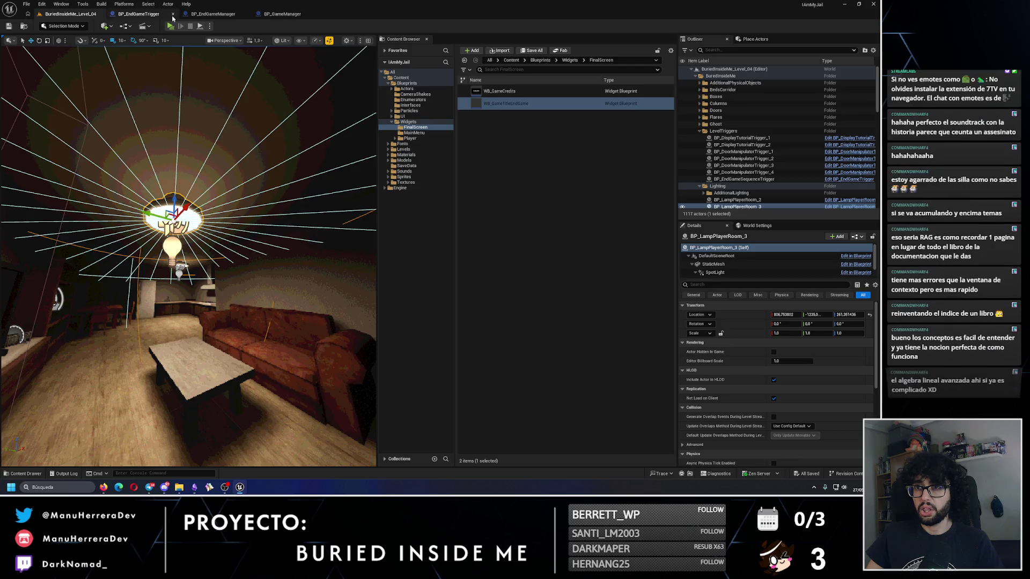
pyautogui.click(173, 14)
pyautogui.click(173, 15)
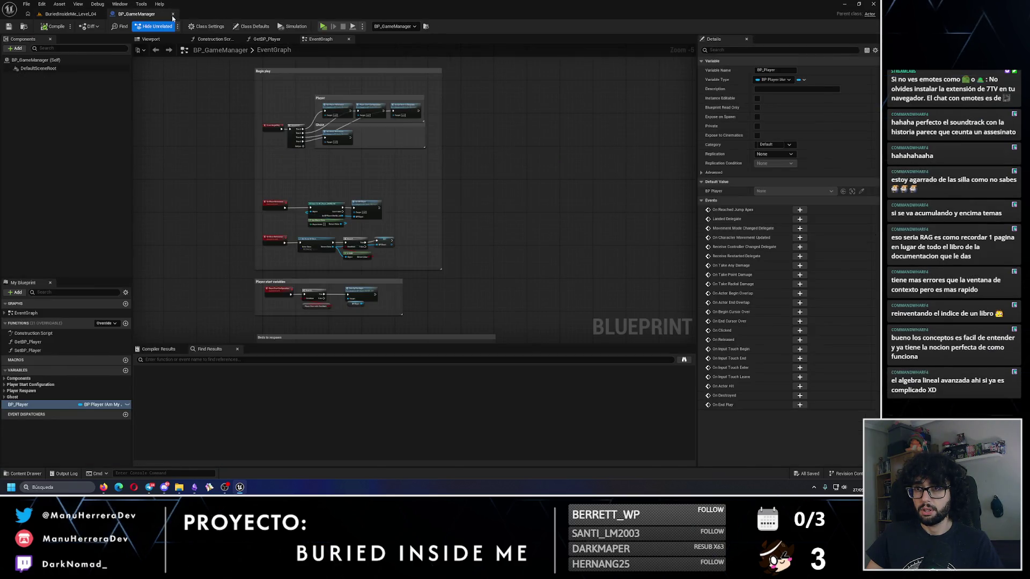
pyautogui.click(172, 15)
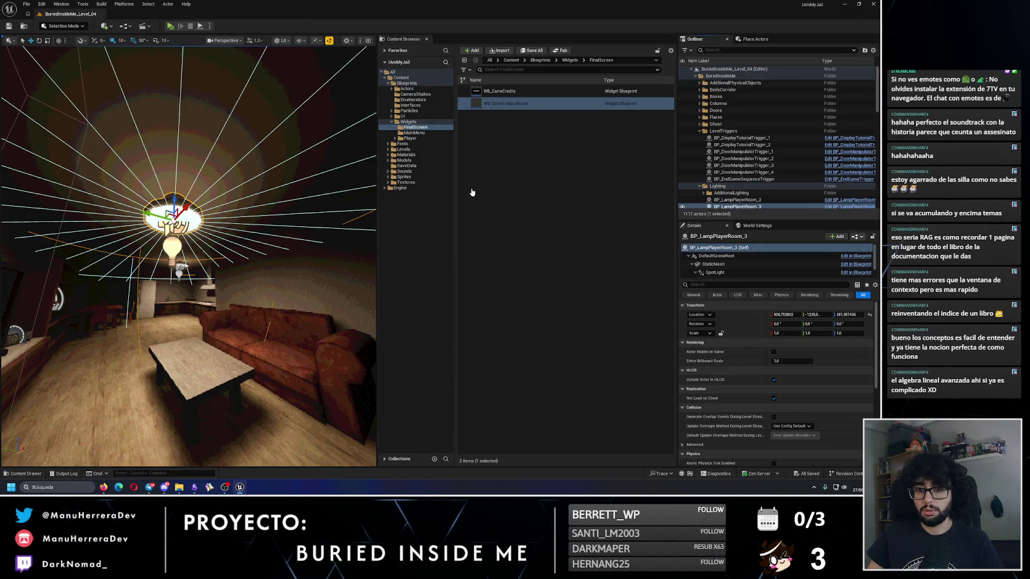
# - Open BP_LampPlayerRoom, locate its lamp mesh asset, and open the LampPlayerRoom Material folder
pyautogui.hotkey('ctrl', 'e')
pyautogui.click(151, 40)
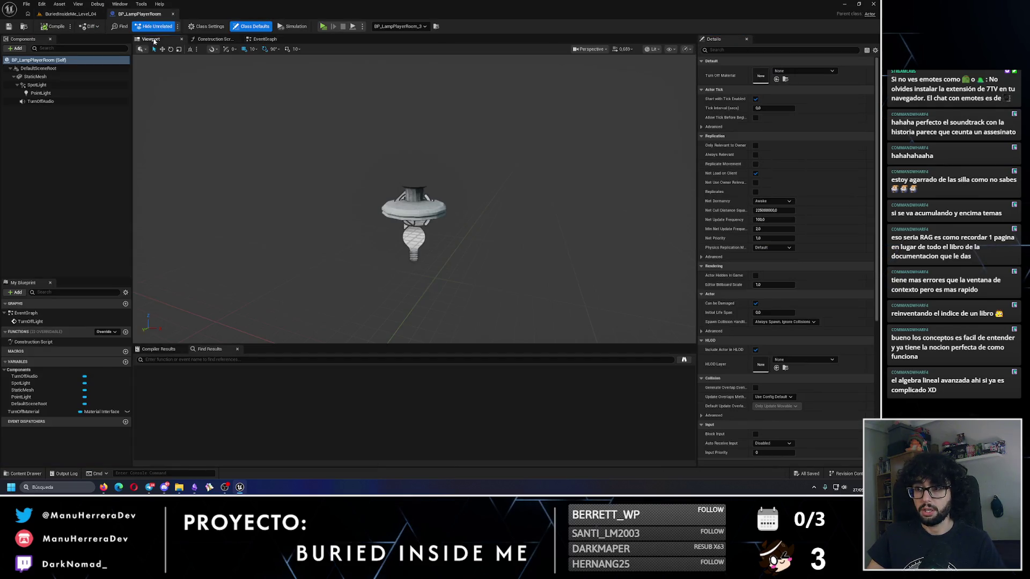
pyautogui.click(421, 186)
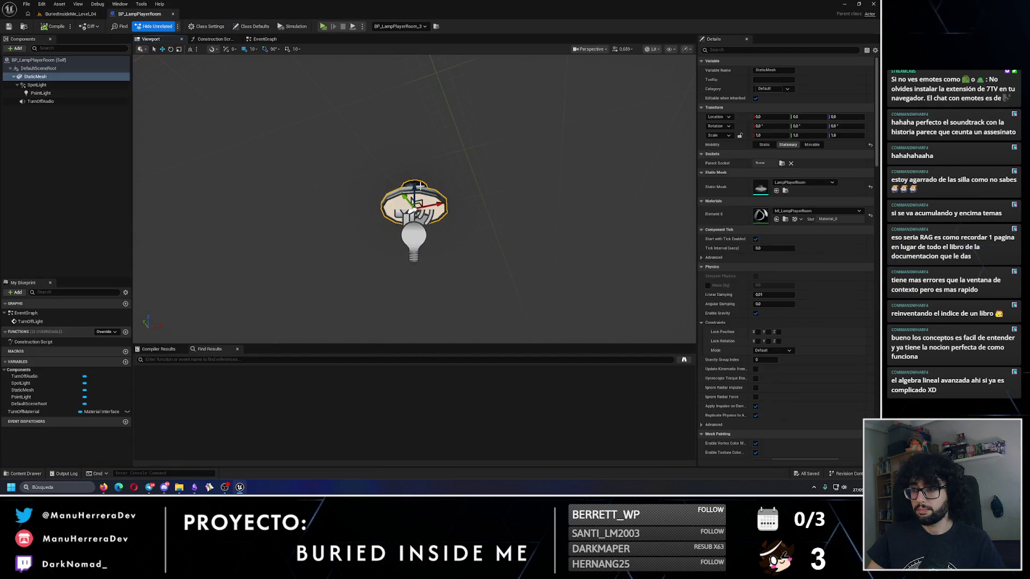
pyautogui.click(785, 190)
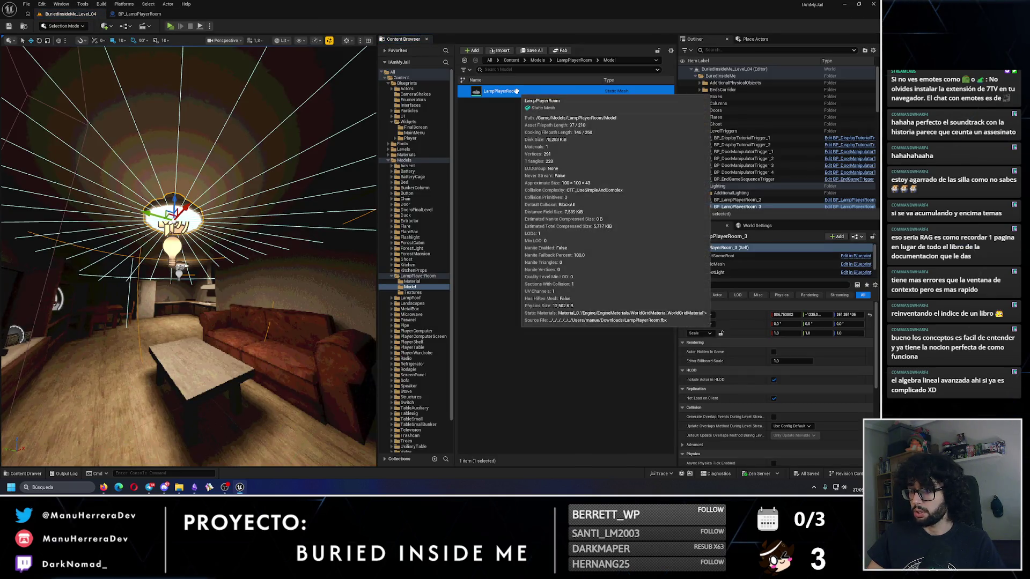
pyautogui.click(411, 281)
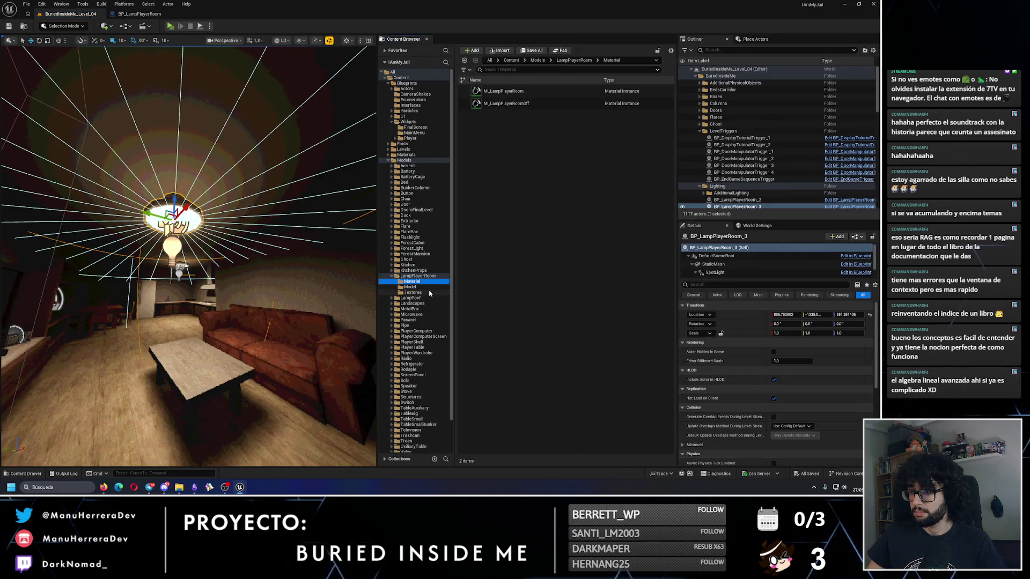
# - Open the LampPlayerRoom_256x256 texture from the Textures folder to preview it
pyautogui.click(413, 292)
pyautogui.click(531, 91)
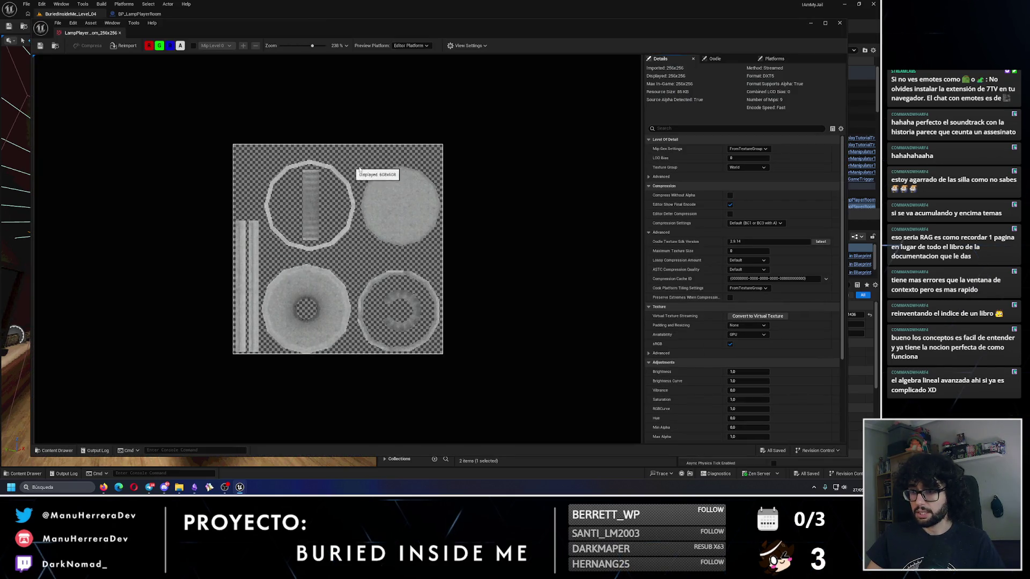
pyautogui.click(839, 22)
# - Export LampPlayerRoom_256x256 as a PNG via Asset Actions > Export into Descargas
pyautogui.rightClick(530, 93)
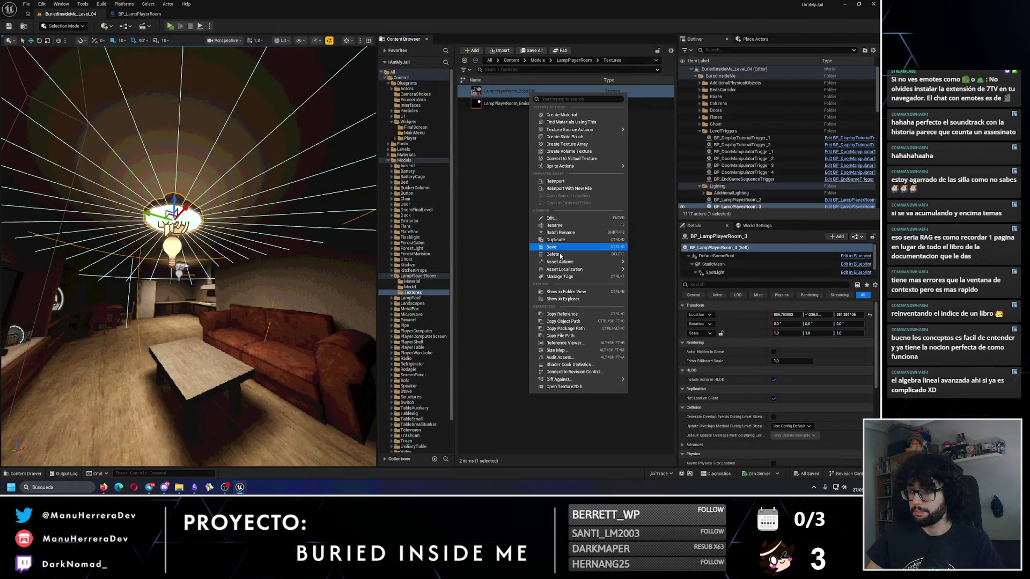
pyautogui.moveTo(612, 262)
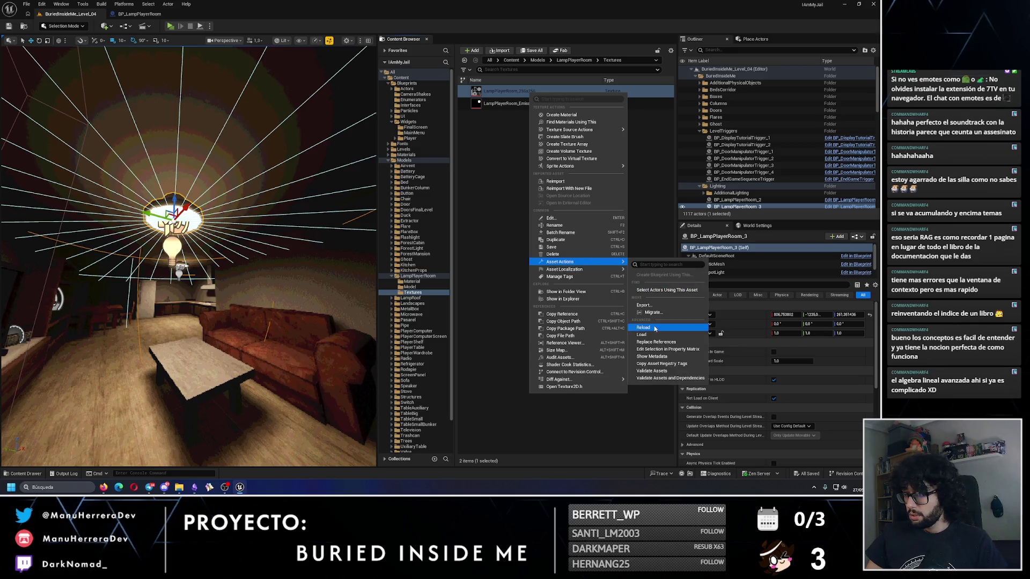
pyautogui.click(646, 306)
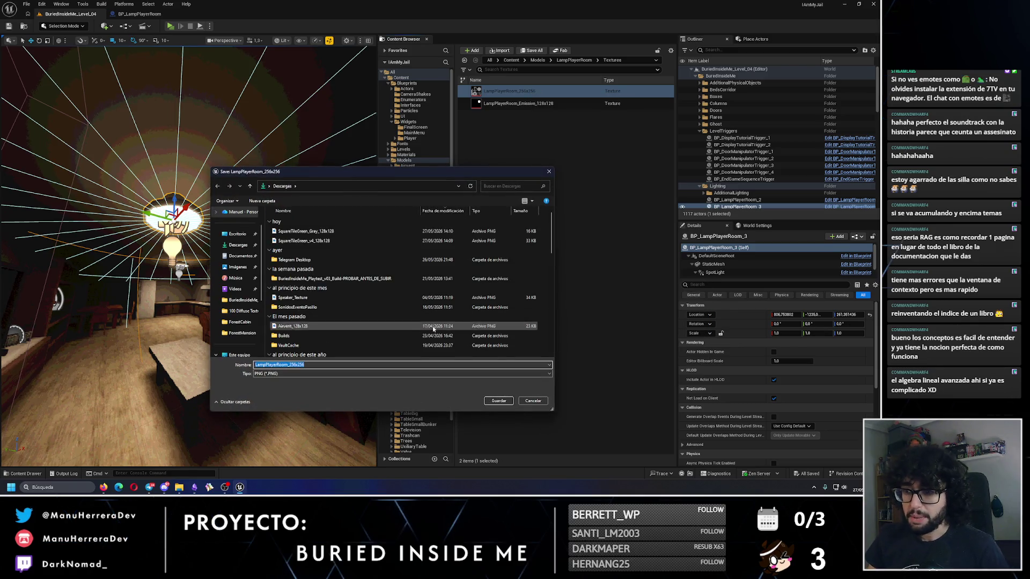
pyautogui.press('Return')
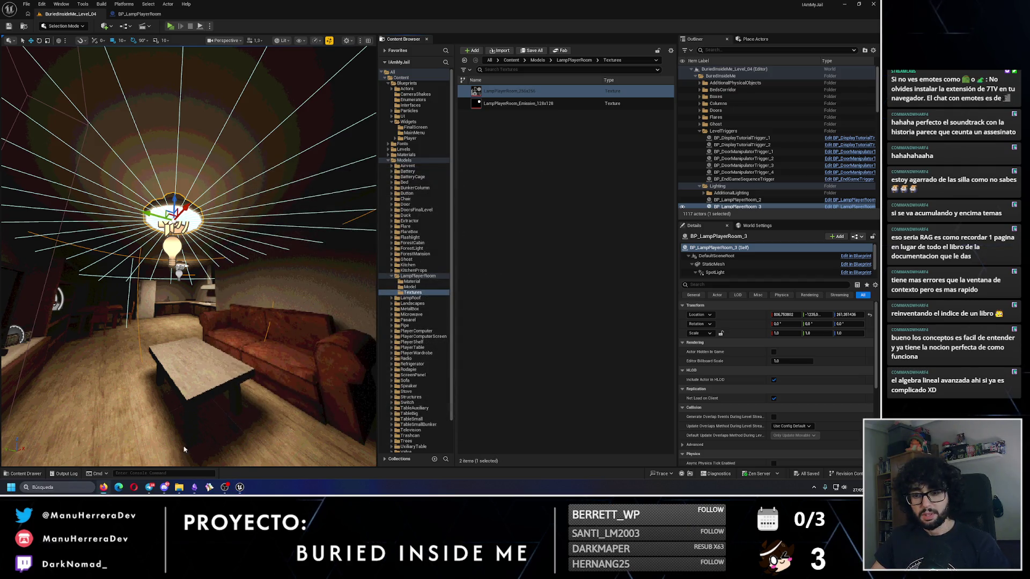
pyautogui.click(119, 488)
# - Load photopea.com and open LampPlayerRoom_256x256.png from the Downloads folder
pyautogui.write('photopea')
pyautogui.press('Return')
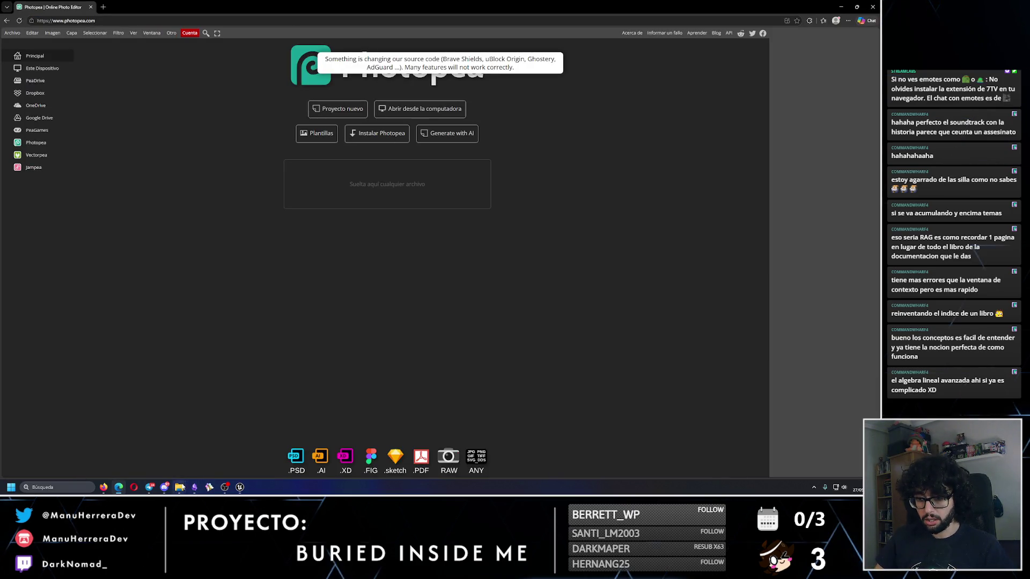
pyautogui.moveTo(179, 487)
pyautogui.click(145, 445)
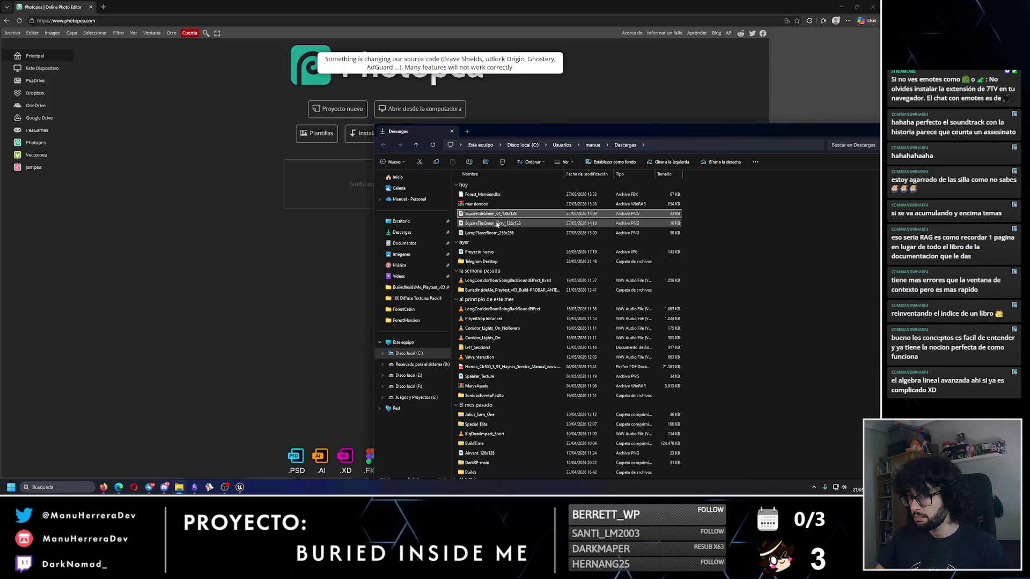
pyautogui.click(311, 226)
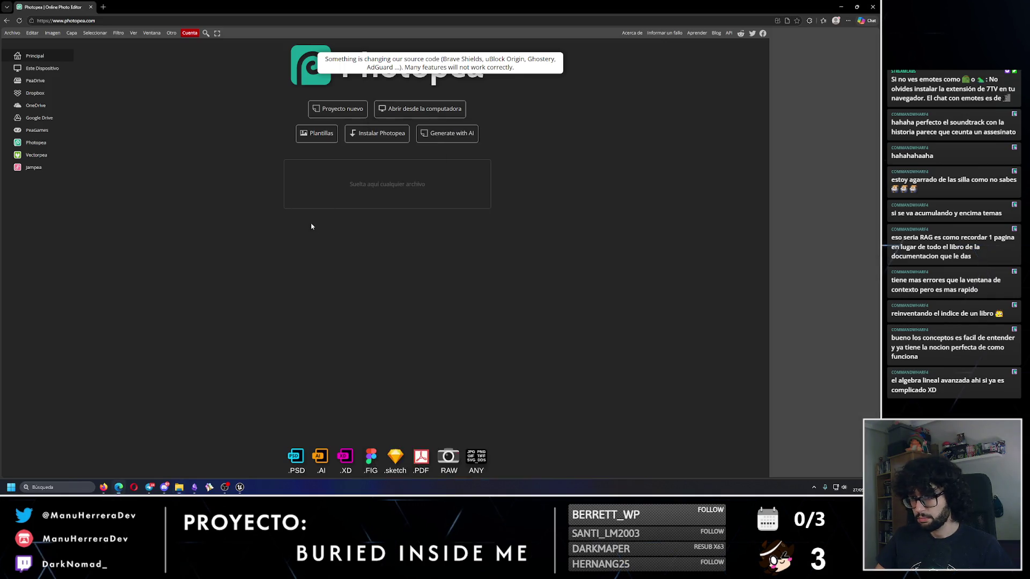
# - Magic Wand the grey octagon and expand the selection by 2 px
pyautogui.scroll(5, 351, 240)
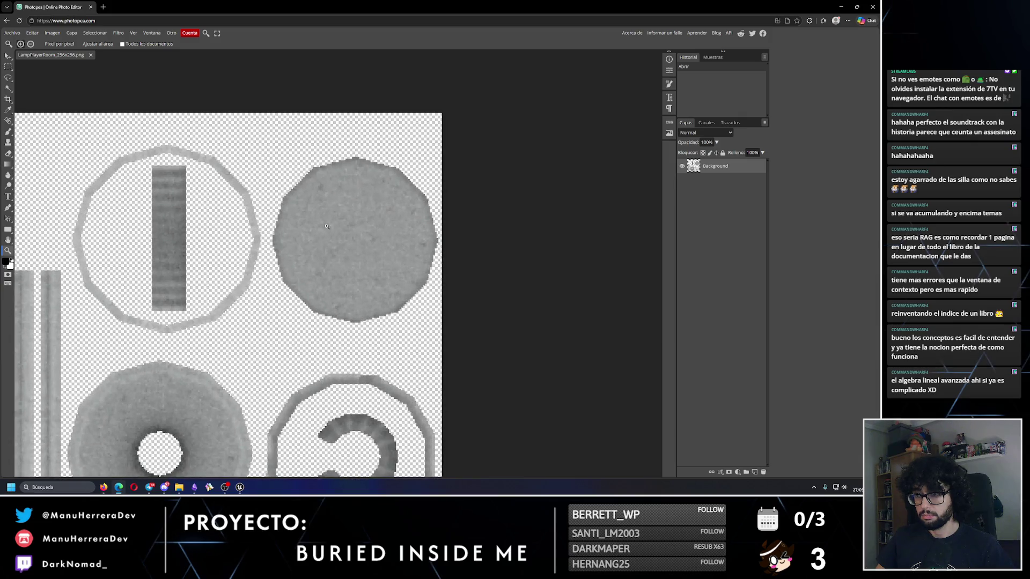
pyautogui.click(8, 90)
pyautogui.click(349, 216)
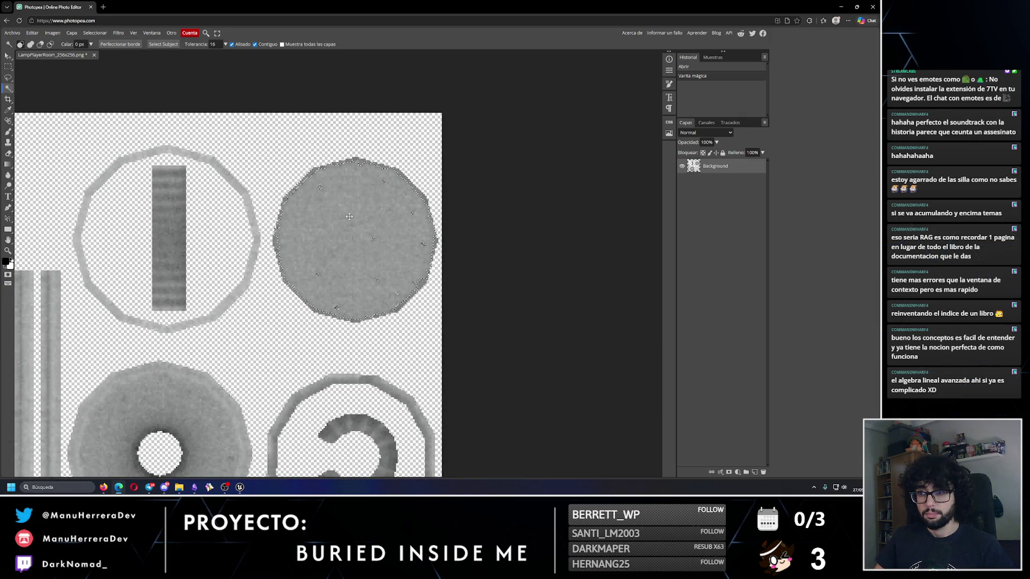
pyautogui.click(97, 35)
pyautogui.moveTo(113, 134)
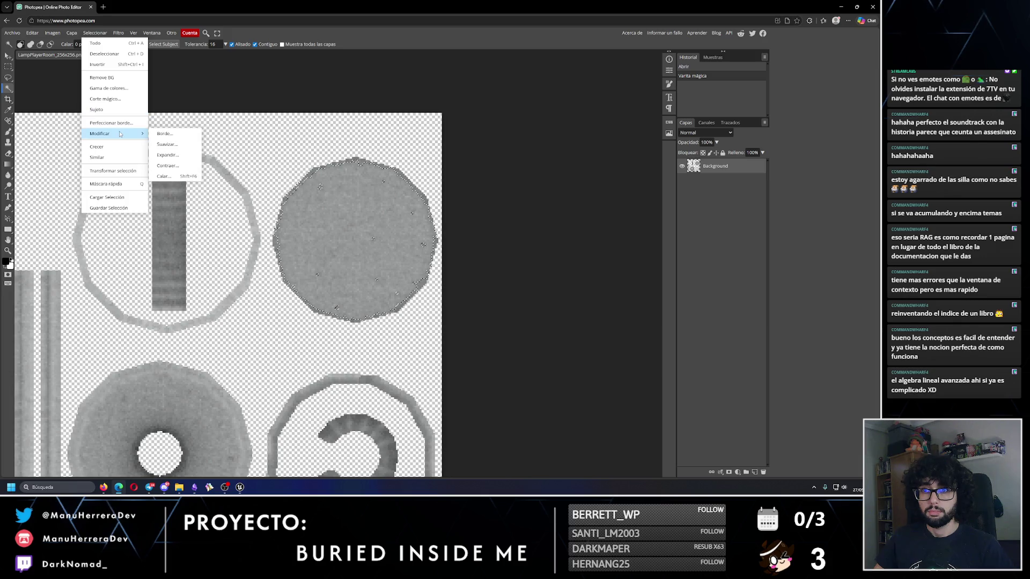
pyautogui.click(183, 155)
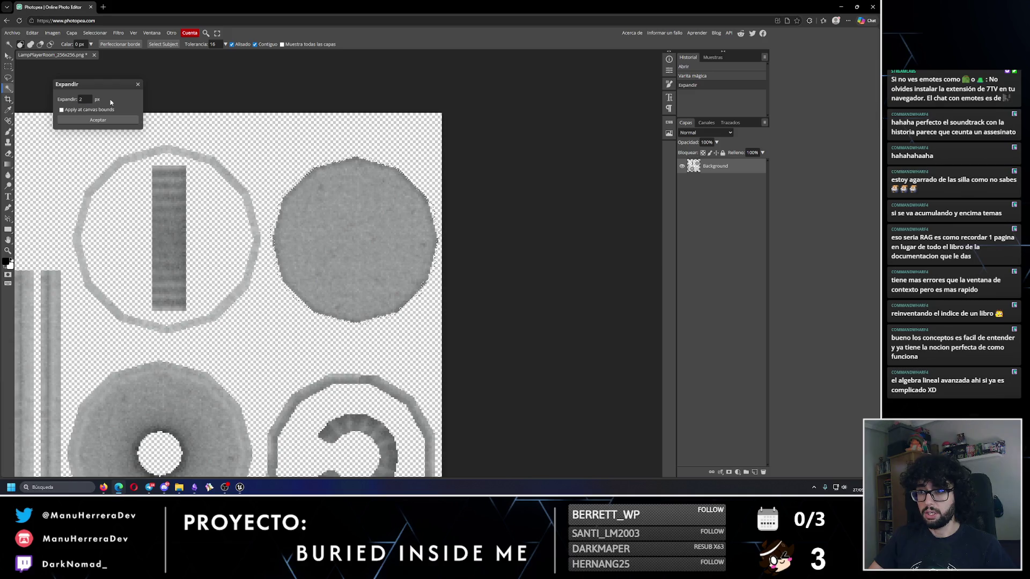
pyautogui.press('Return')
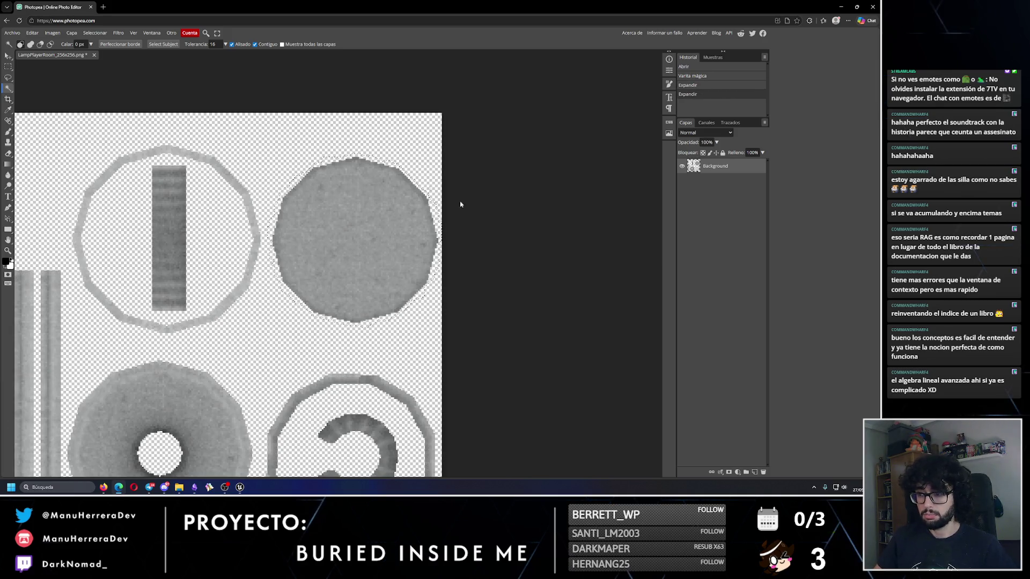
# - On a new layer, paint the selected grey circle solid black with the brush
pyautogui.press('b')
pyautogui.click(755, 472)
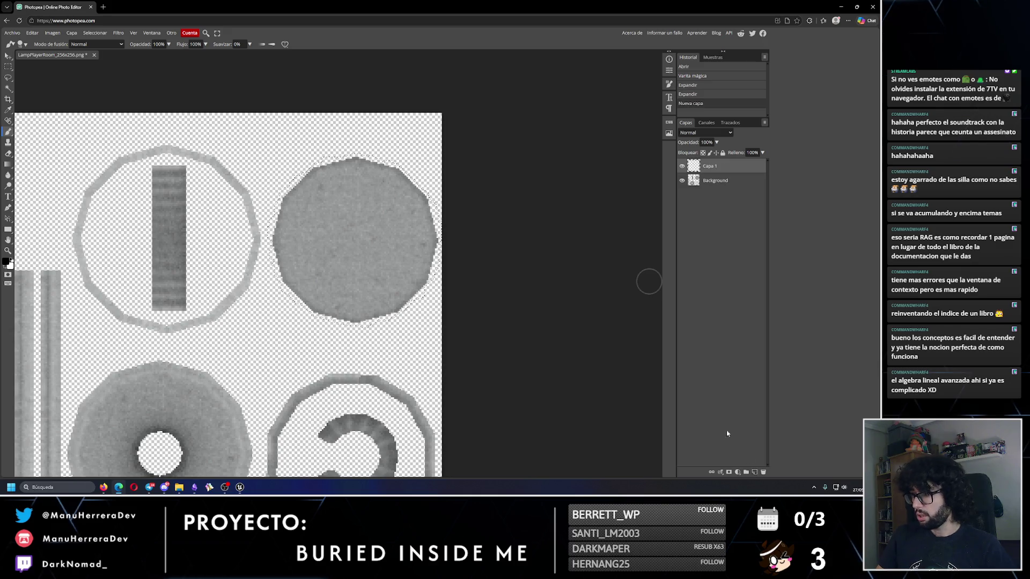
pyautogui.click(6, 262)
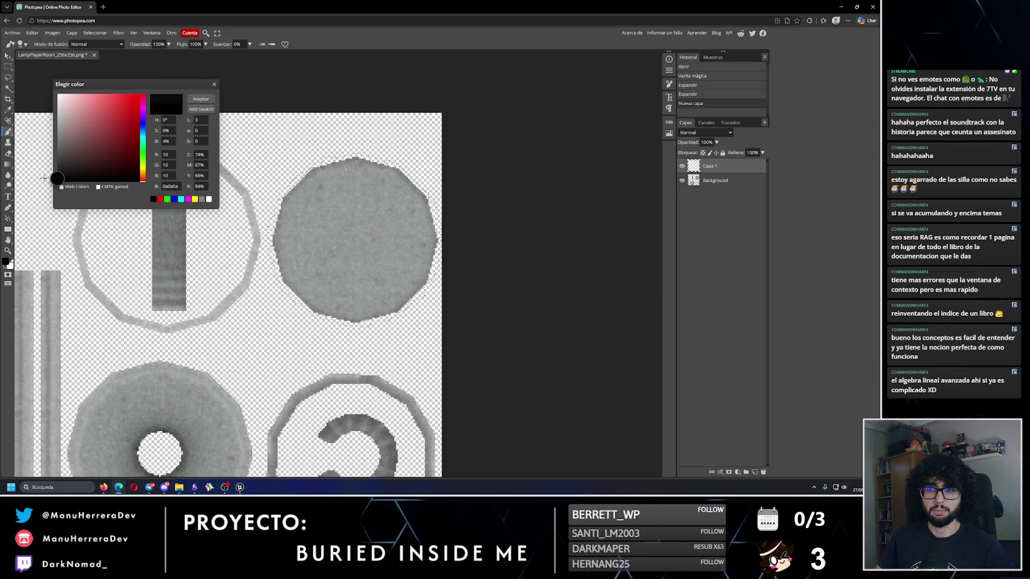
pyautogui.click(201, 100)
pyautogui.moveTo(314, 190); pyautogui.dragTo(365, 178)
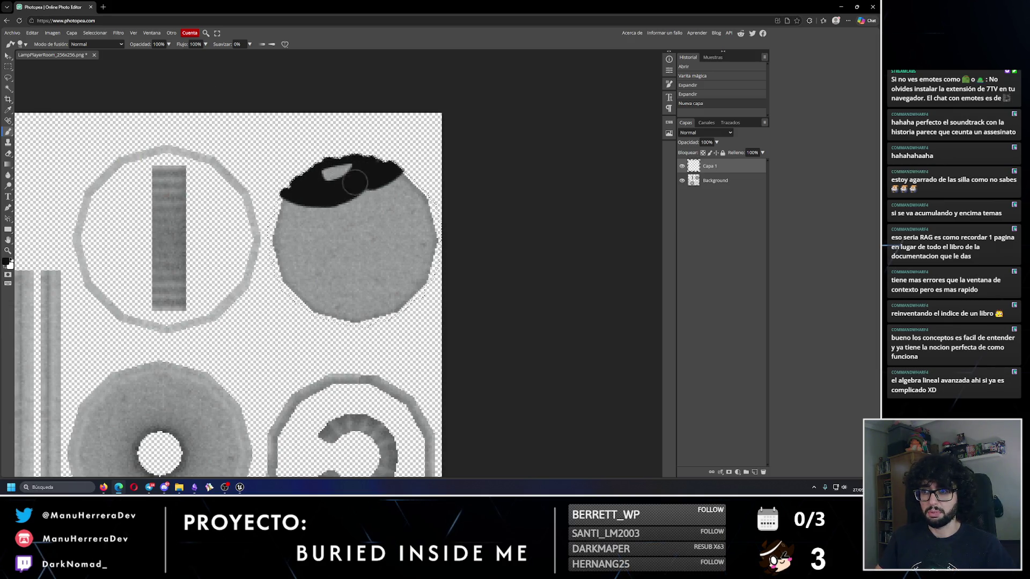
pyautogui.moveTo(277, 194)
pyautogui.mouseDown()
pyautogui.moveTo(321, 188)
pyautogui.moveTo(432, 239)
pyautogui.moveTo(212, 261)
pyautogui.moveTo(408, 292)
pyautogui.moveTo(293, 310)
pyautogui.mouseUp()
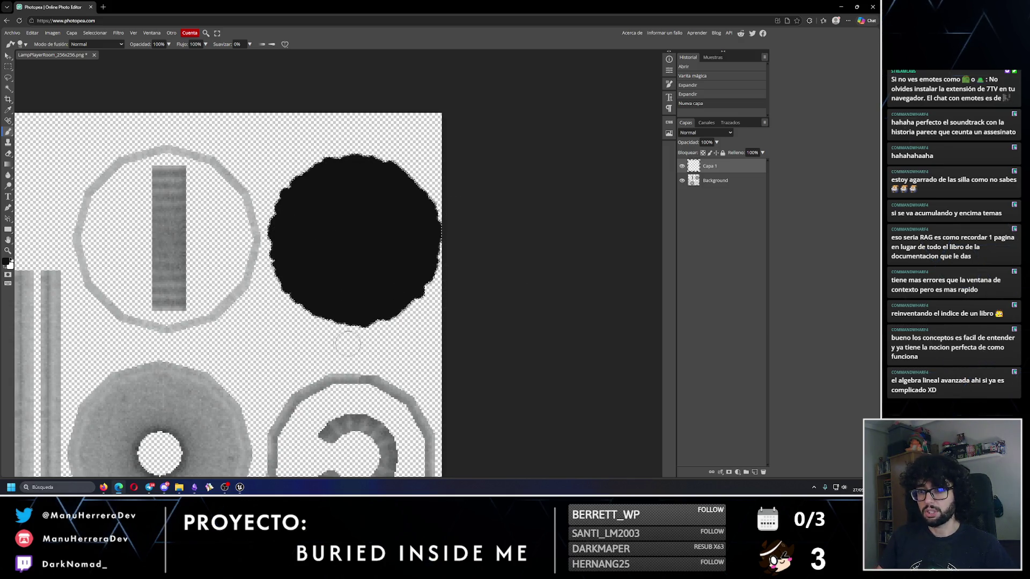
pyautogui.moveTo(430, 232); pyautogui.dragTo(424, 207)
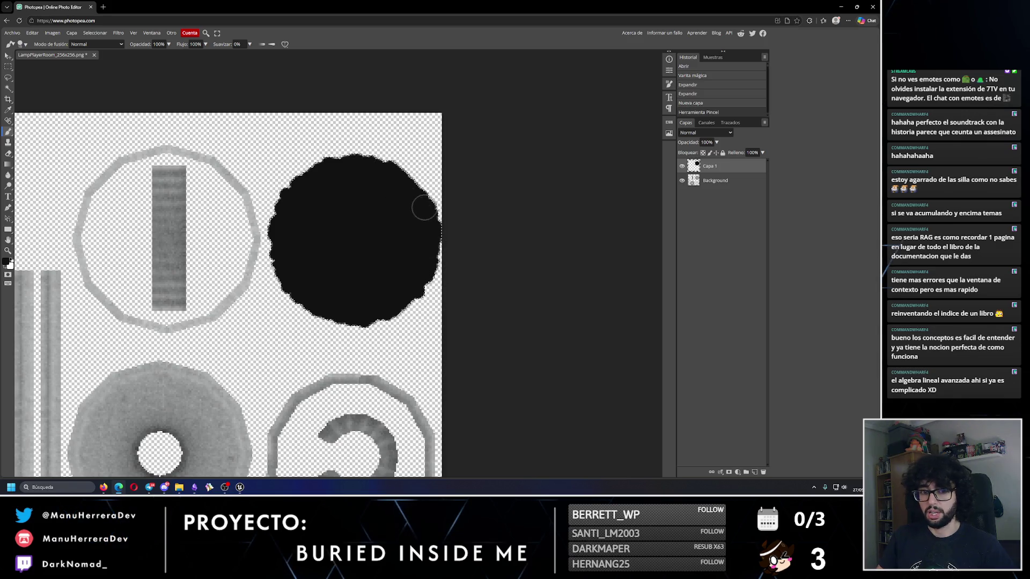
# - Export the image as PNG named LampPlayerRoom_off_256x256 into Downloads
pyautogui.click(13, 33)
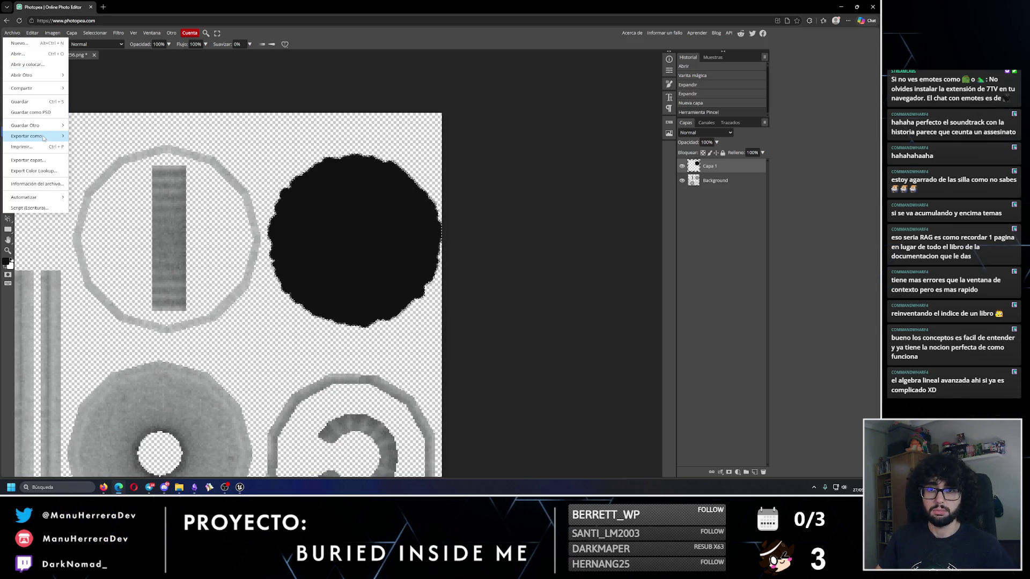
pyautogui.moveTo(32, 137)
pyautogui.click(86, 136)
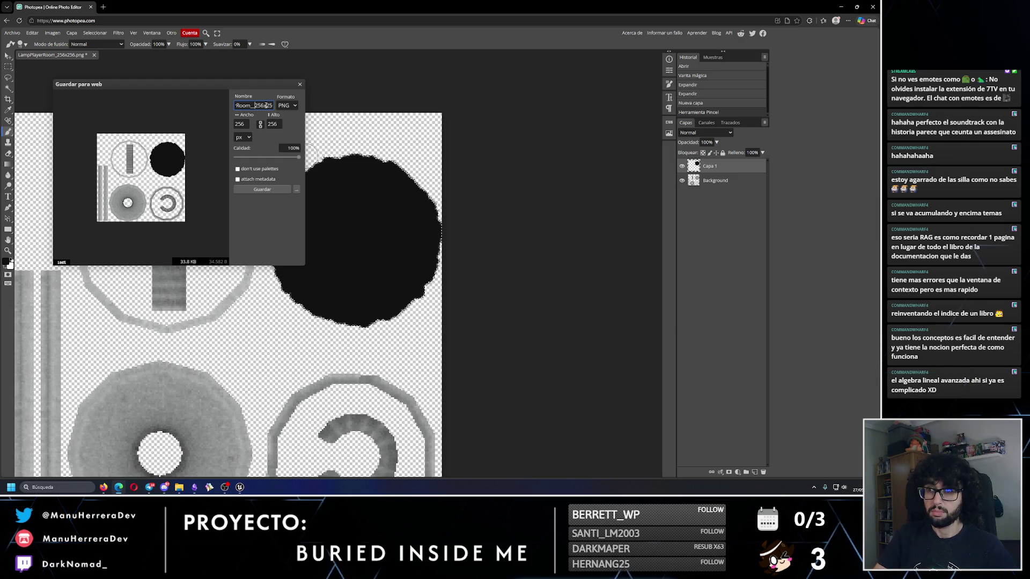
pyautogui.click(263, 191)
pyautogui.click(878, 6)
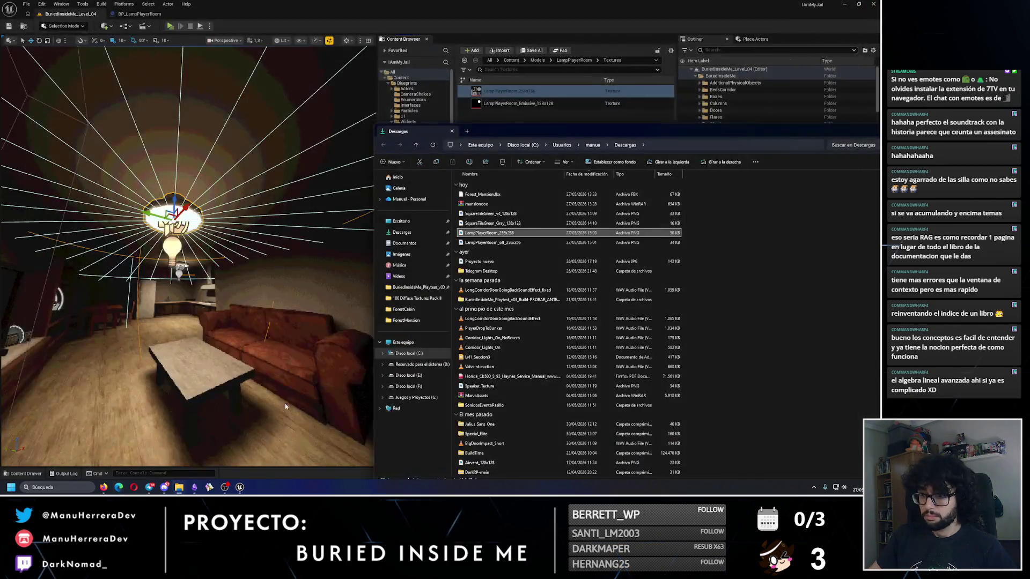
# - Import LampPlayerRoom_off_256x256.png into the lamp's Textures folder
pyautogui.click(513, 115)
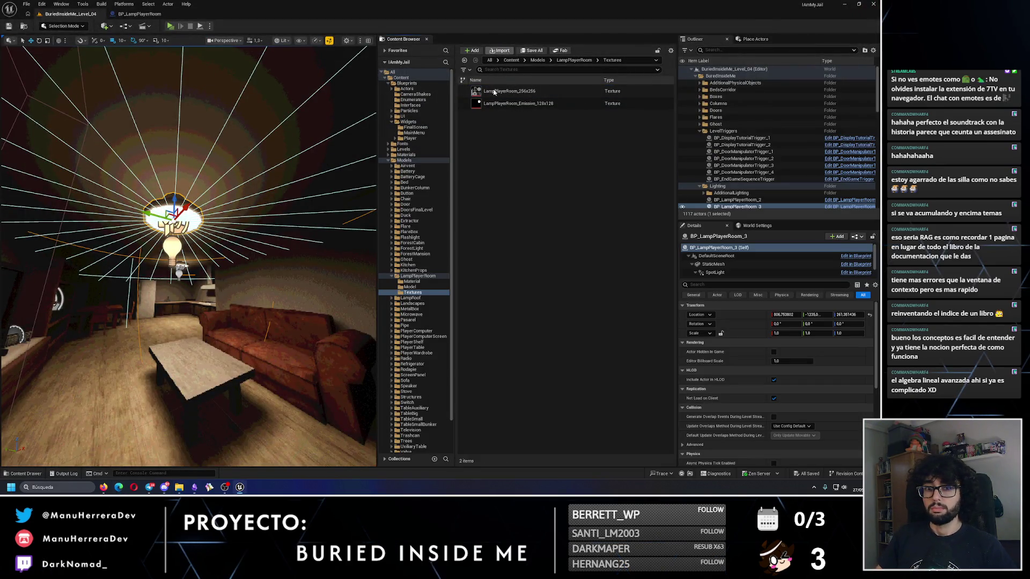
pyautogui.click(500, 50)
pyautogui.click(306, 231)
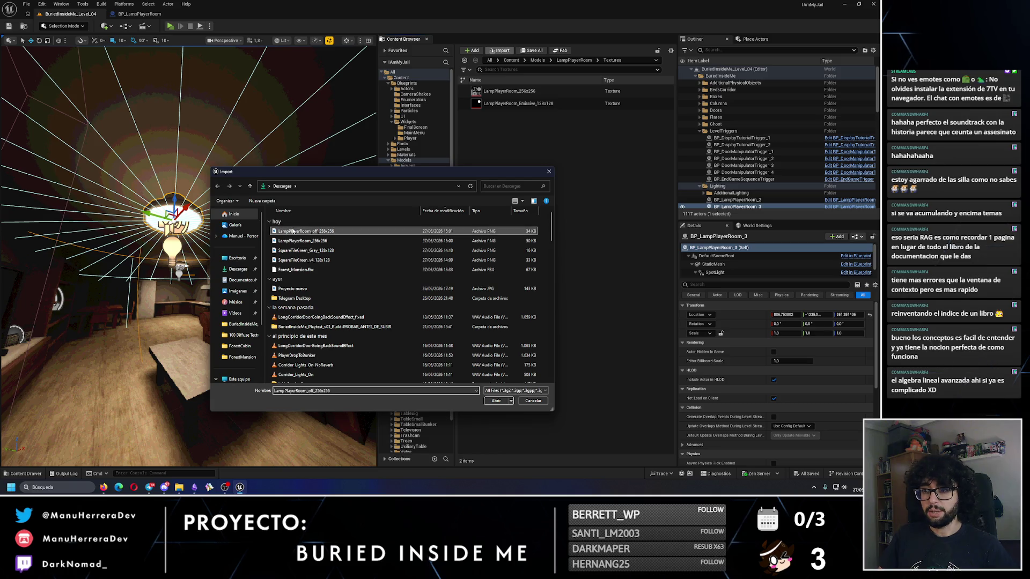
pyautogui.click(496, 401)
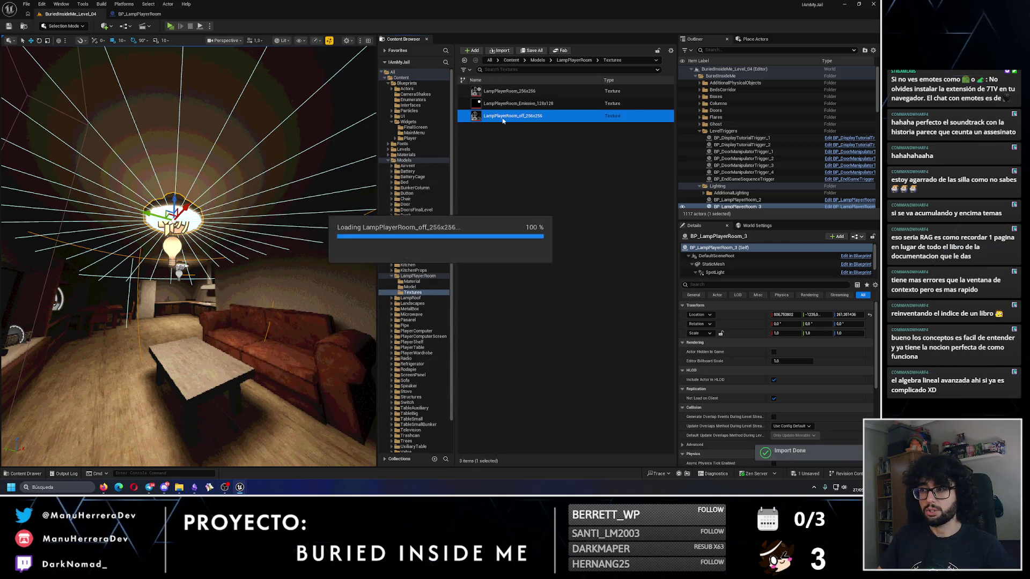
# - Set the new texture's Filter to Nearest, then save and close it
pyautogui.doubleClick(490, 110)
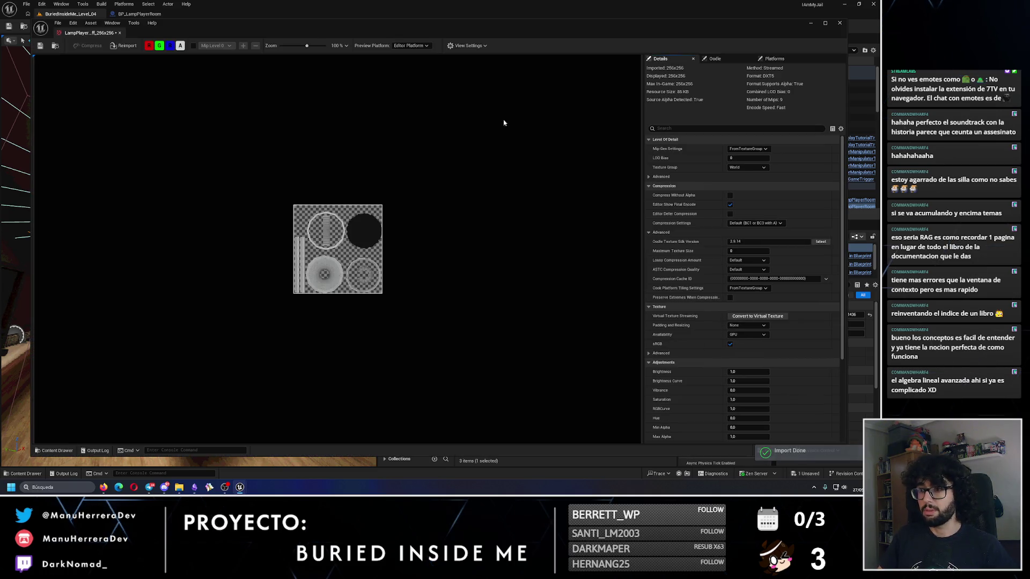
pyautogui.click(727, 131)
pyautogui.write('f')
pyautogui.click(750, 167)
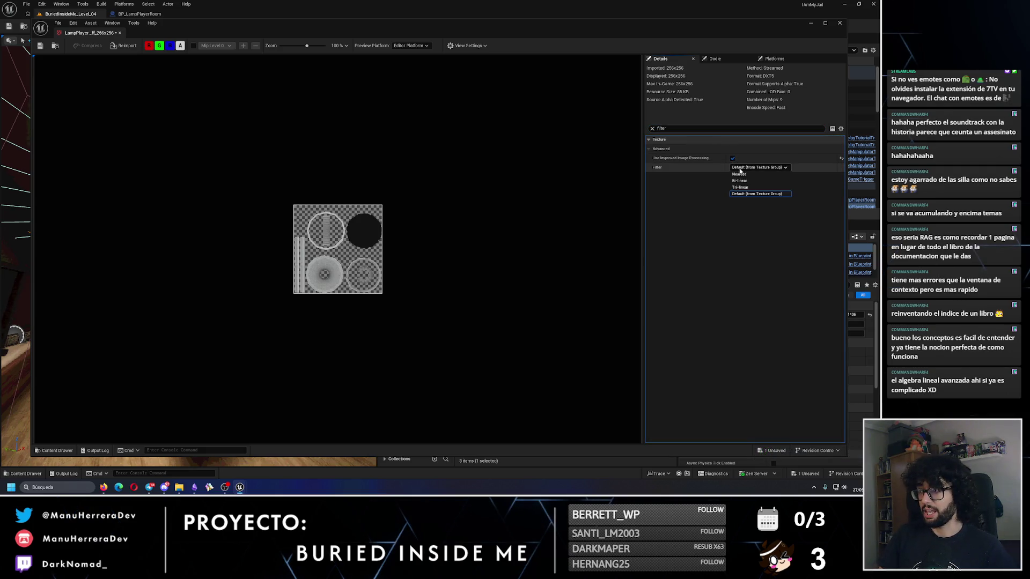
pyautogui.click(743, 182)
pyautogui.click(42, 46)
pyautogui.click(840, 25)
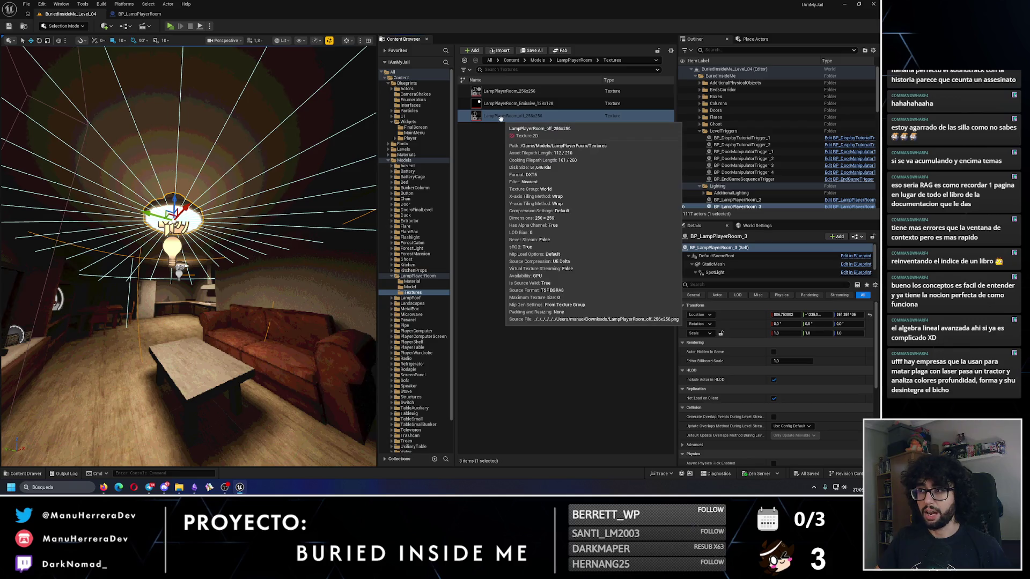
# - Set MI_LampPlayerRoomOff's BaseColor to LampPlayerRoom_off_256x256, save, and start a play test of the level
pyautogui.click(412, 281)
pyautogui.click(540, 103)
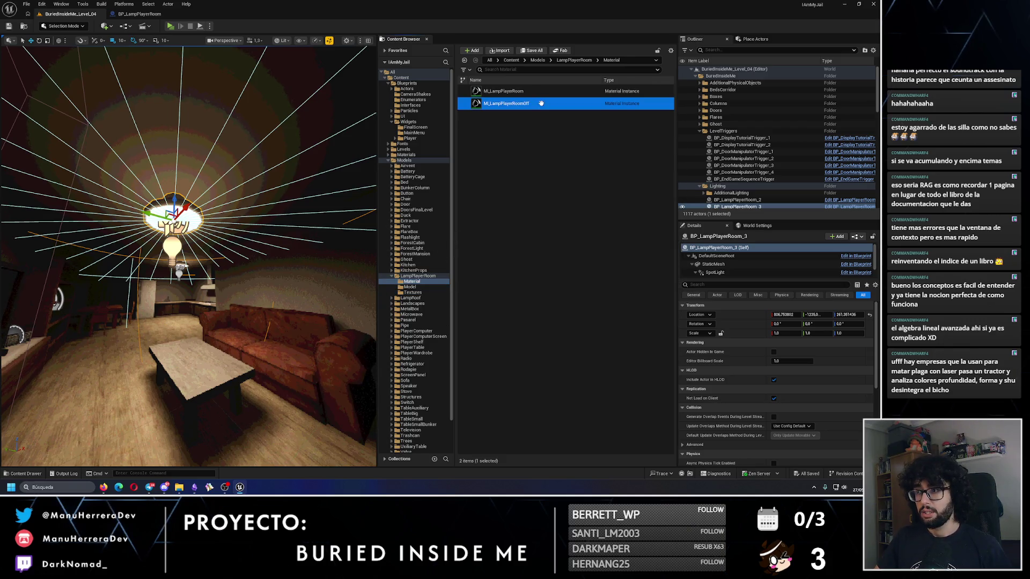
pyautogui.doubleClick(547, 103)
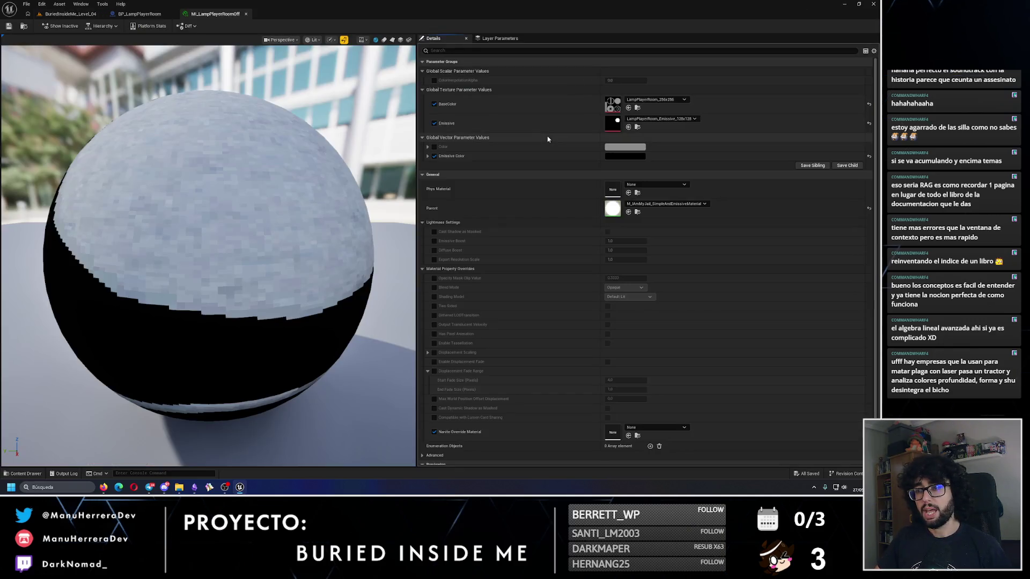
pyautogui.click(652, 100)
pyautogui.scroll(1, 682, 273)
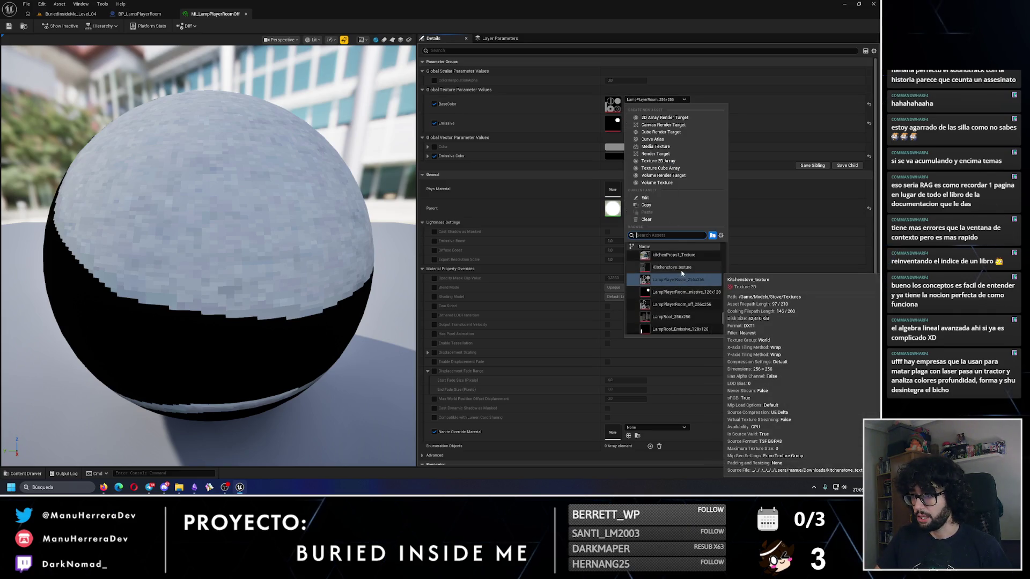
pyautogui.click(680, 304)
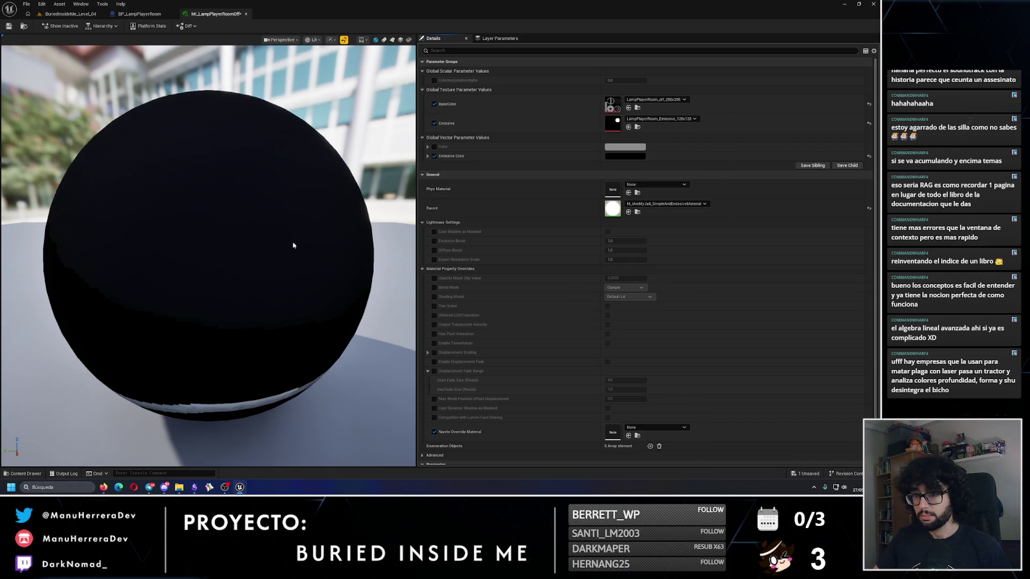
pyautogui.click(9, 26)
pyautogui.click(101, 16)
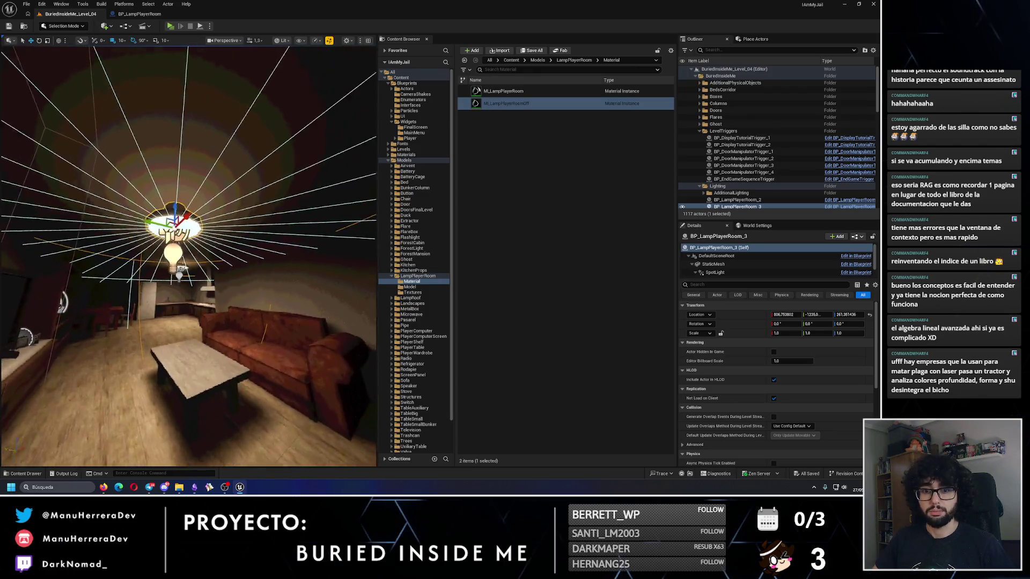
pyautogui.hotkey('alt', 'p')
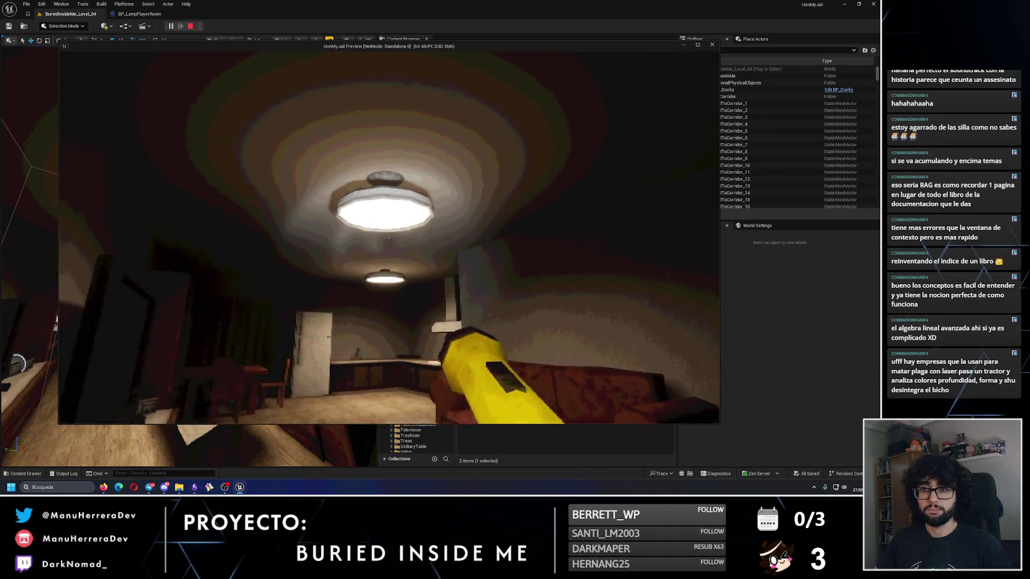
# - Turn the lamp off in play mode, stop the test, and reopen MI_LampPlayerRoomOff
pyautogui.press('e')
pyautogui.press('Escape')
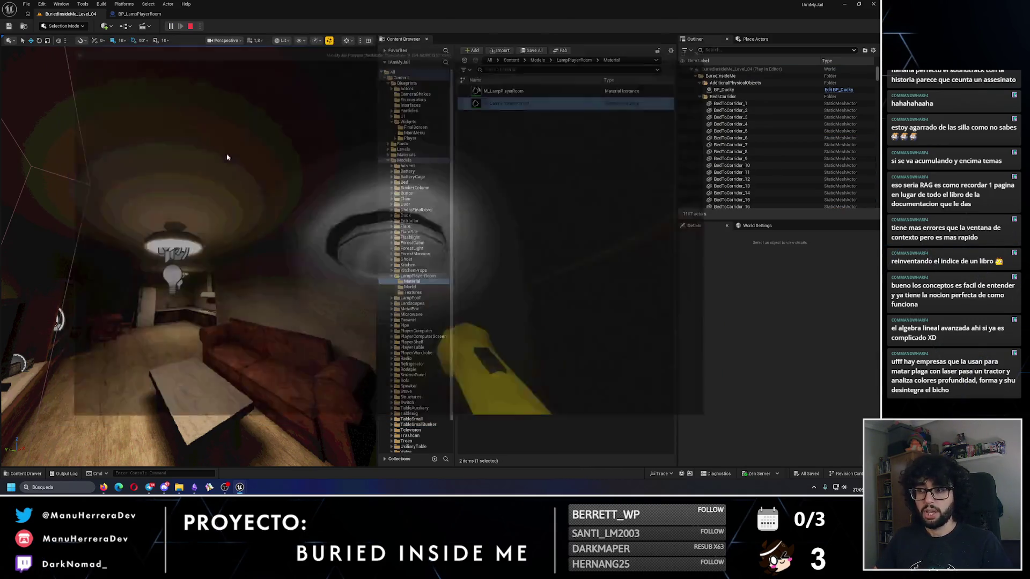
pyautogui.click(486, 104)
pyautogui.press('Return')
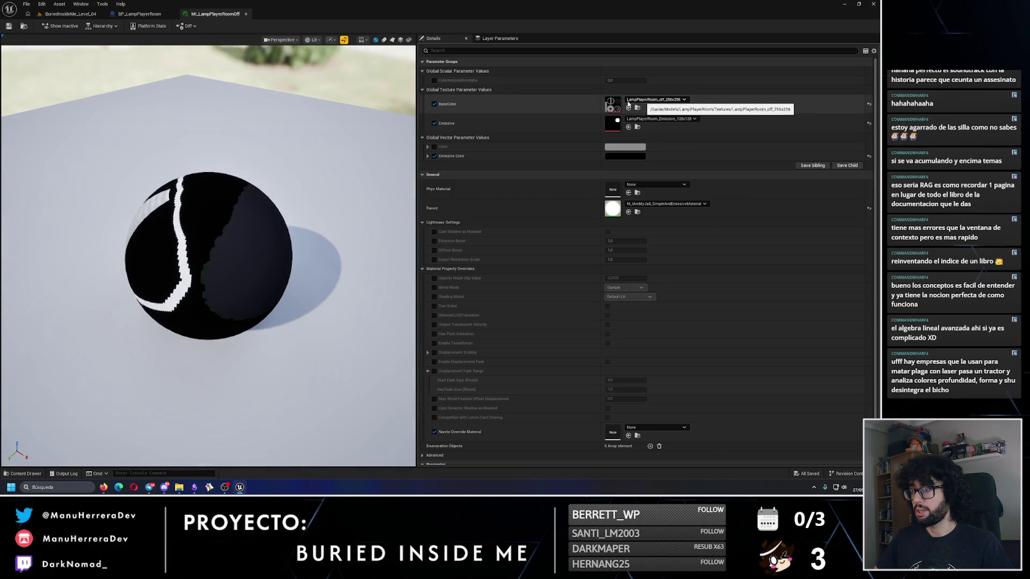
# - Browse the parent material choices, then go to the BP_LampPlayerRoom blueprint
pyautogui.click(643, 207)
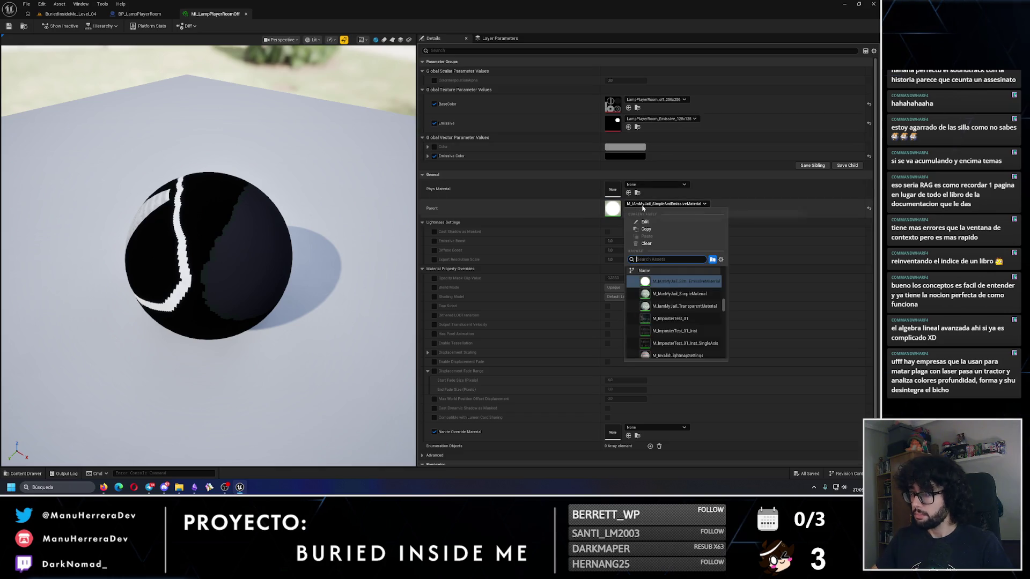
pyautogui.write('us')
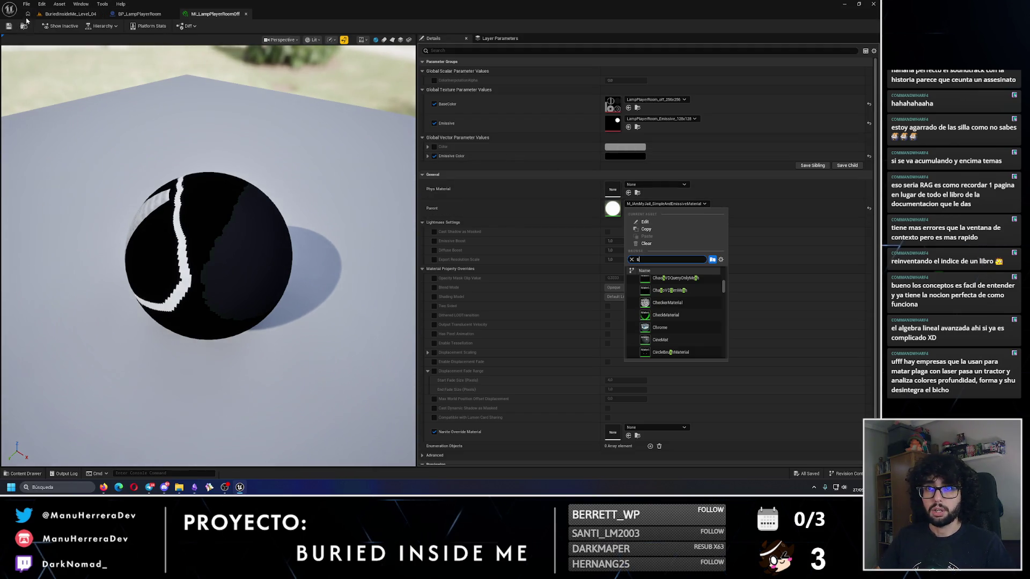
pyautogui.click(140, 14)
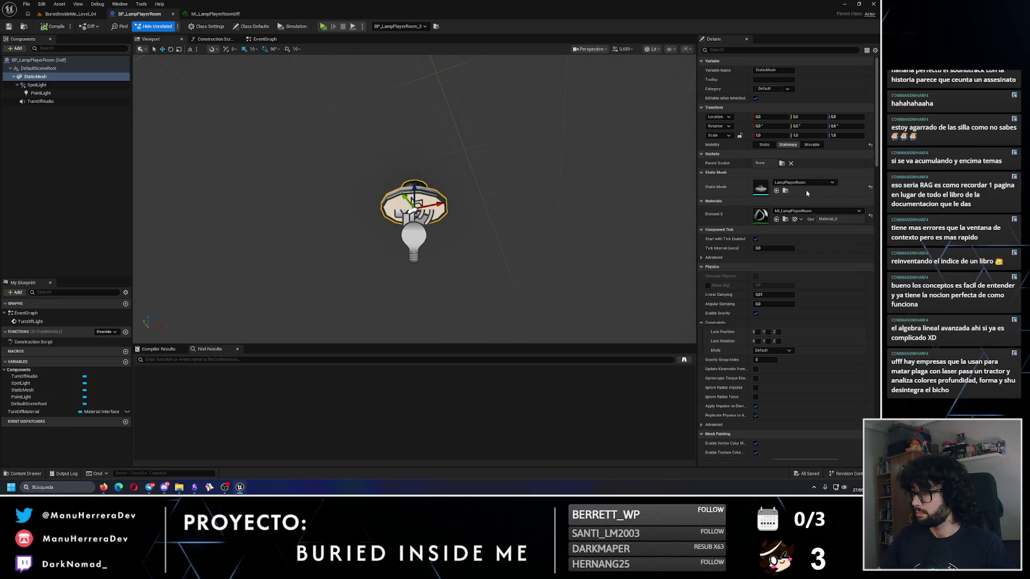
# - Preview the lamp mesh with MI_LampPlayerRoomOff on Element 0, framed in the viewport
pyautogui.click(807, 183)
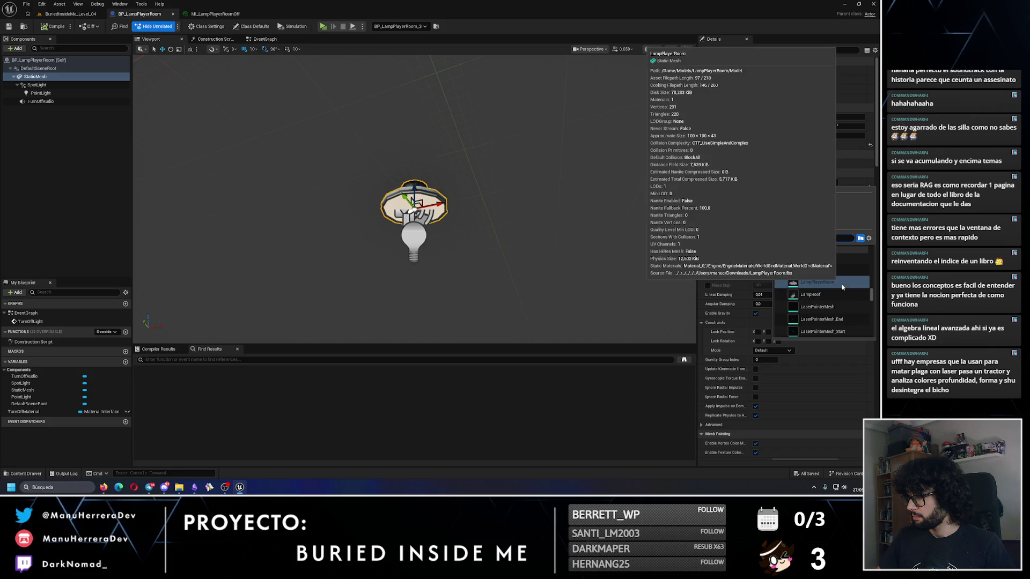
pyautogui.press('Escape')
pyautogui.click(815, 211)
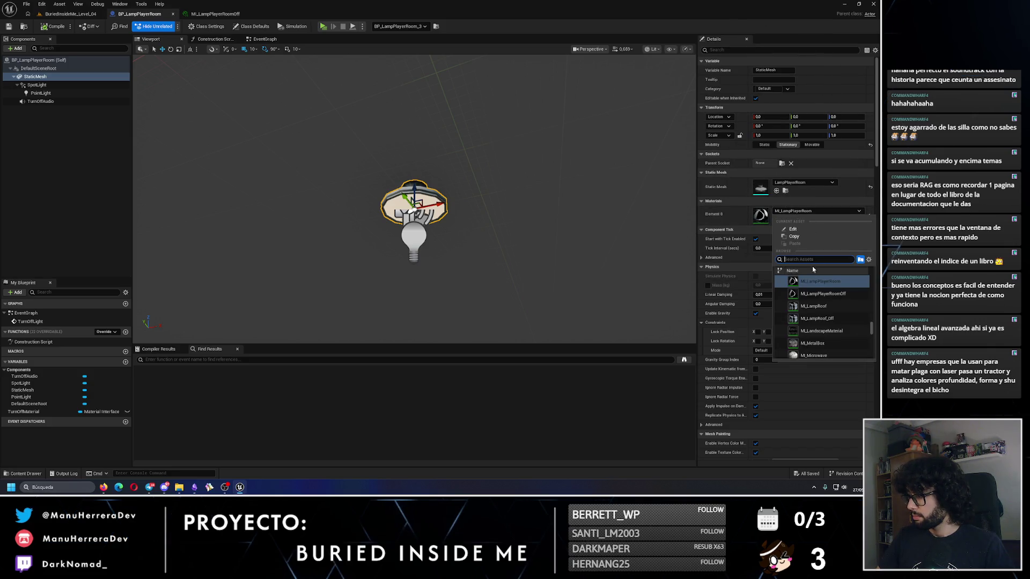
pyautogui.click(821, 303)
pyautogui.scroll(10, 460, 224)
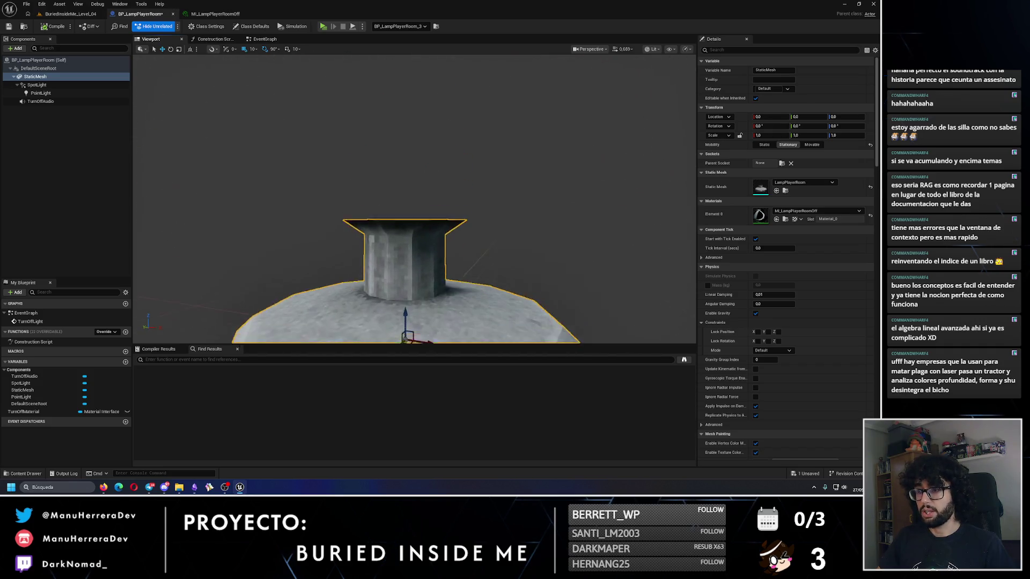
pyautogui.press('f')
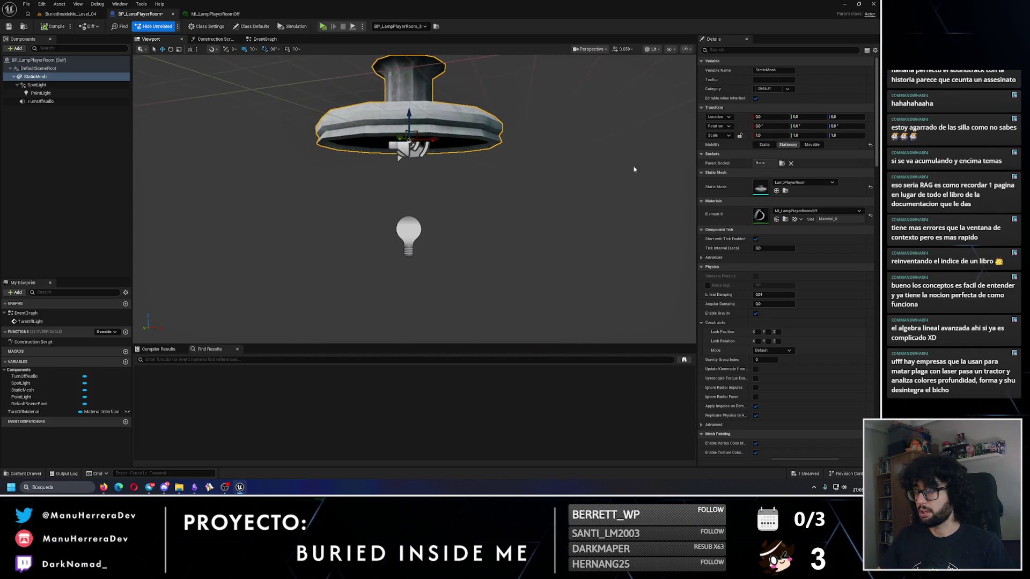
# - Restore MI_LampPlayerRoom on Element 0 and return to the BuriedInsideMe_Level_04 level
pyautogui.click(815, 211)
pyautogui.scroll(1, 820, 300)
pyautogui.click(820, 281)
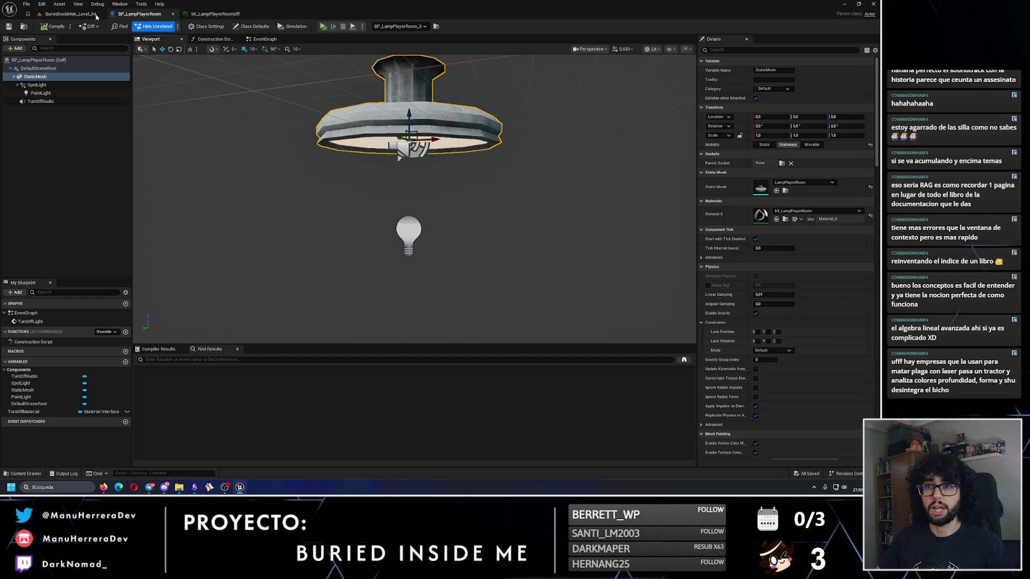
pyautogui.click(102, 15)
# - Play-test walking to the living-room lamp and switching it off
pyautogui.click(170, 25)
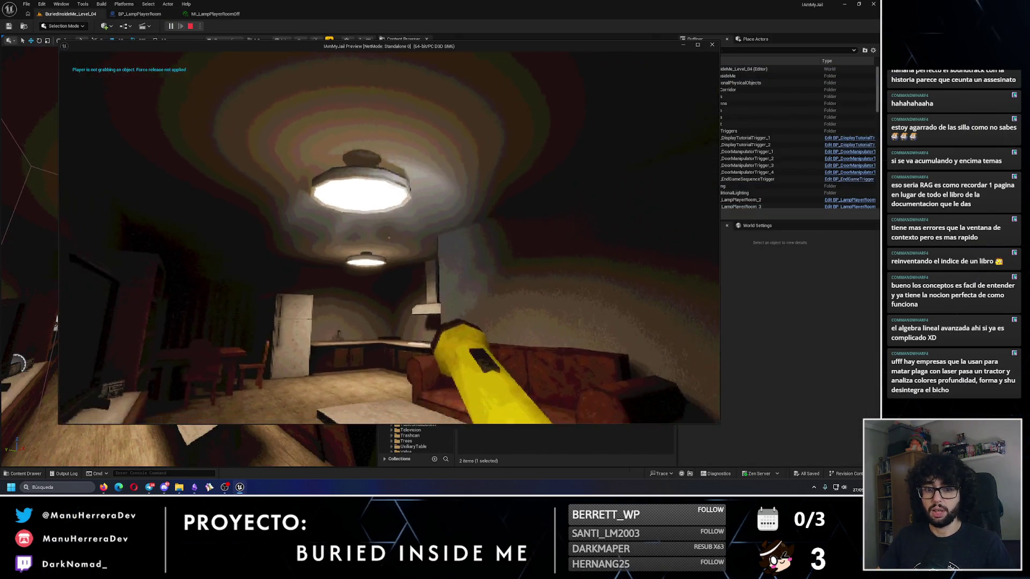
pyautogui.press('w')
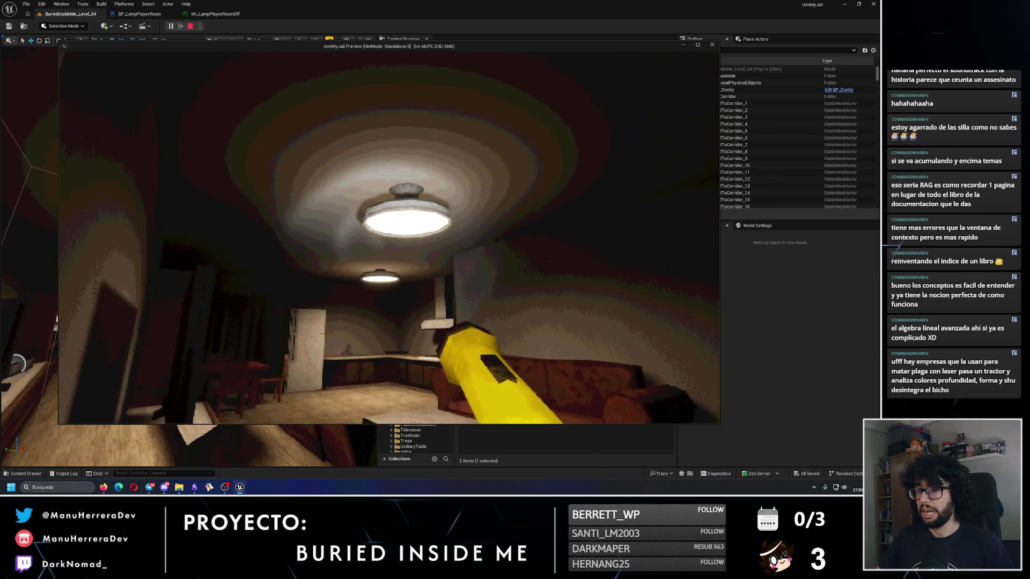
pyautogui.press('w')
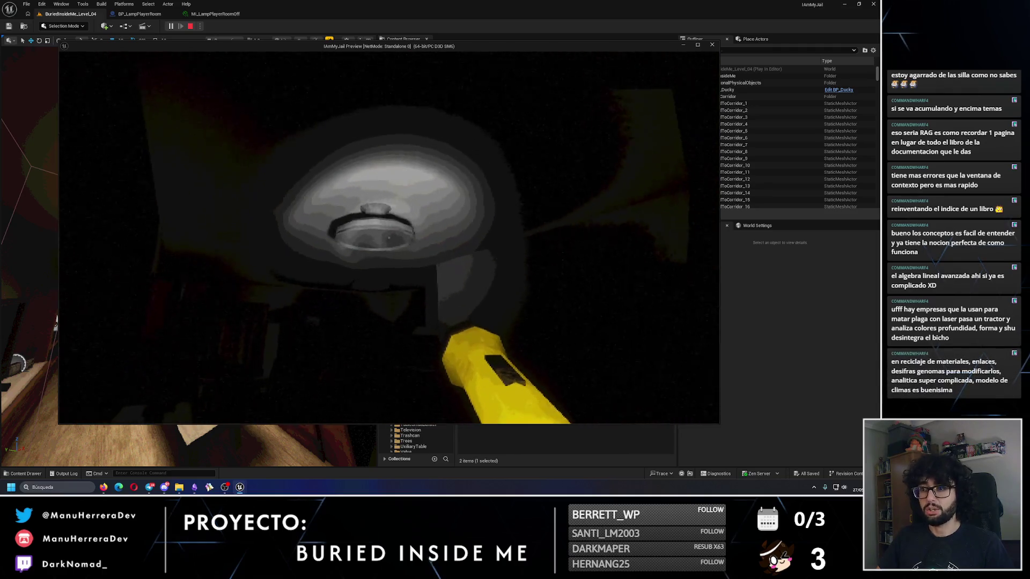
pyautogui.moveTo(389, 238)
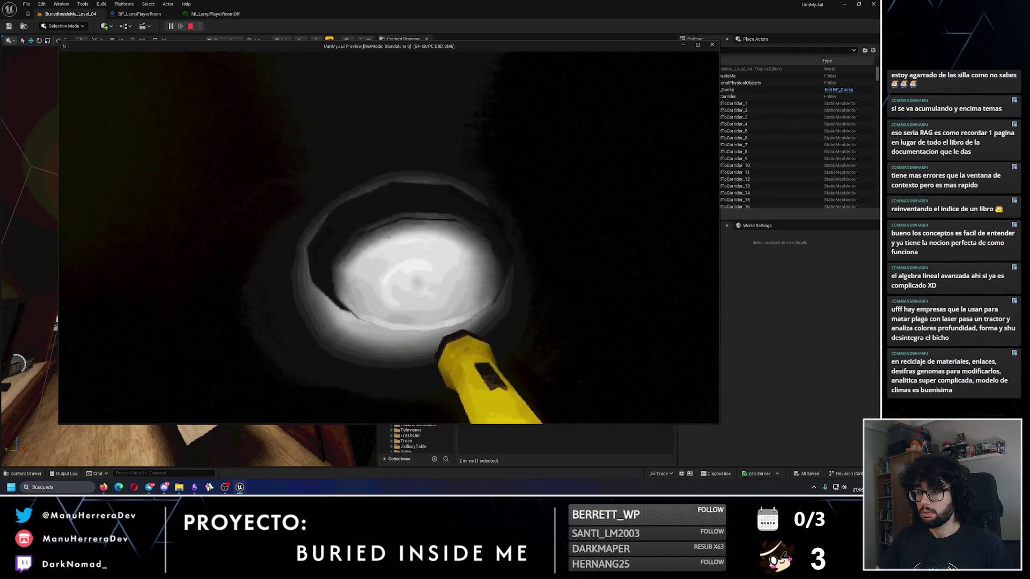
pyautogui.press('Escape')
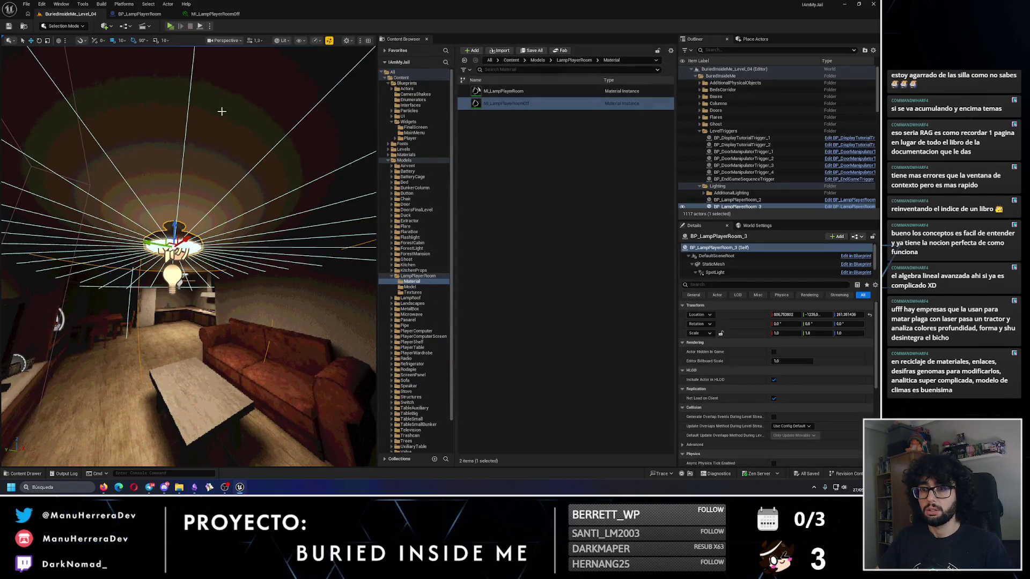
# - Select the TurnOffMaterial variable in the BP_LampPlayerRoom blueprint to view its settings
pyautogui.click(231, 14)
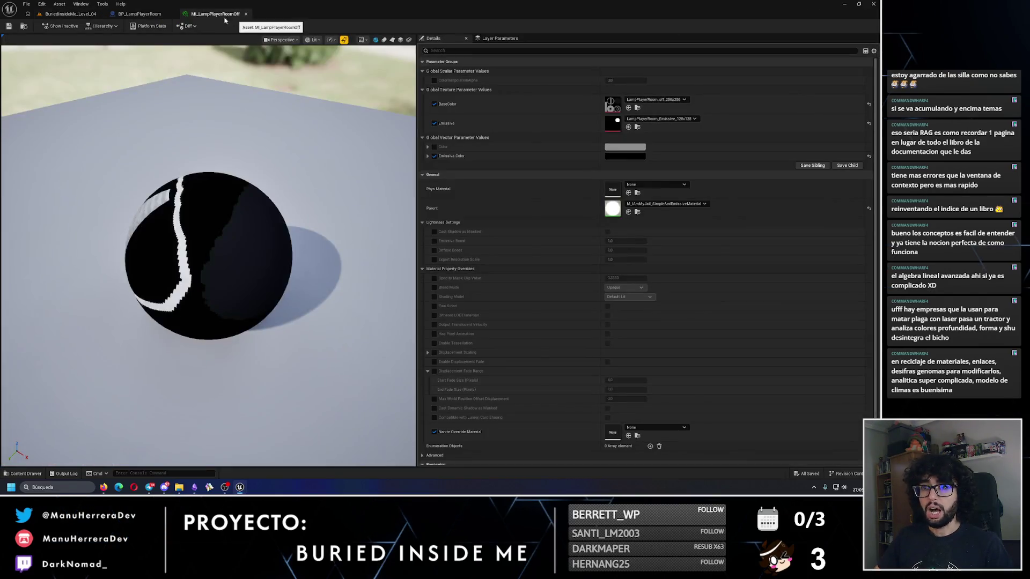
pyautogui.click(146, 15)
pyautogui.click(91, 411)
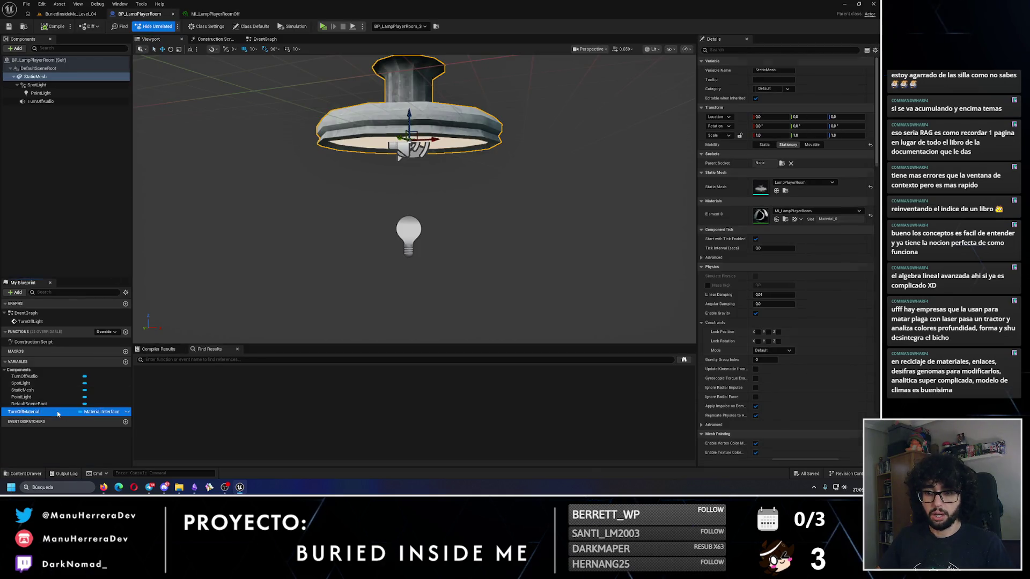
# - Set Turn Off Material's default value to the Off material instance, found by searching 'offf'
pyautogui.click(757, 184)
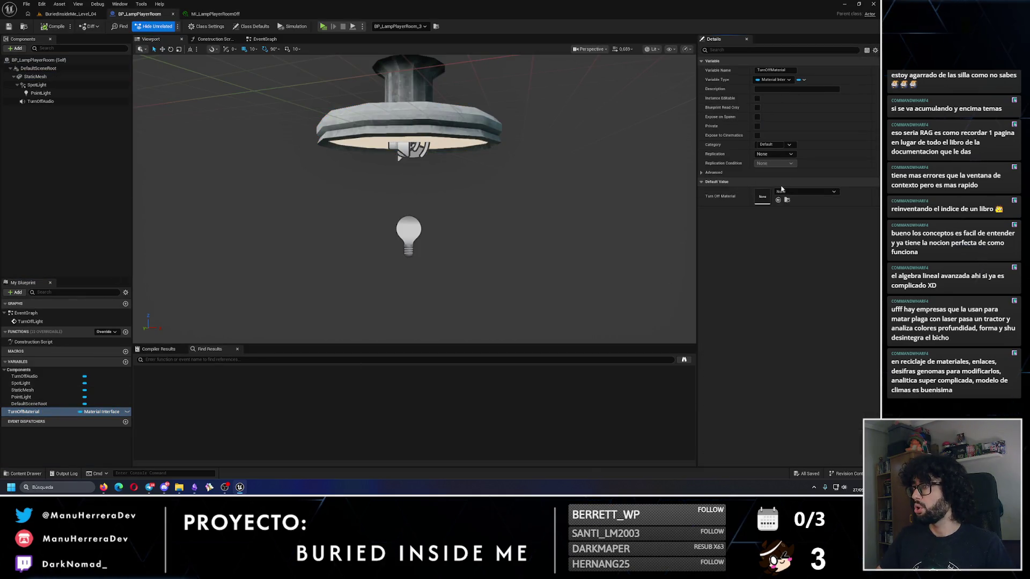
pyautogui.click(805, 192)
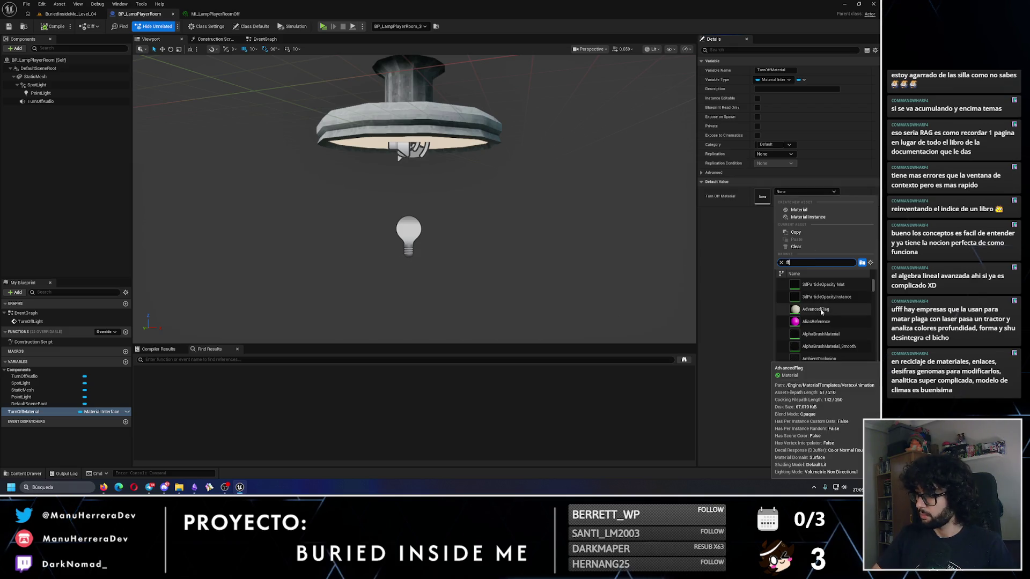
pyautogui.scroll(-2, 821, 313)
pyautogui.write('offf')
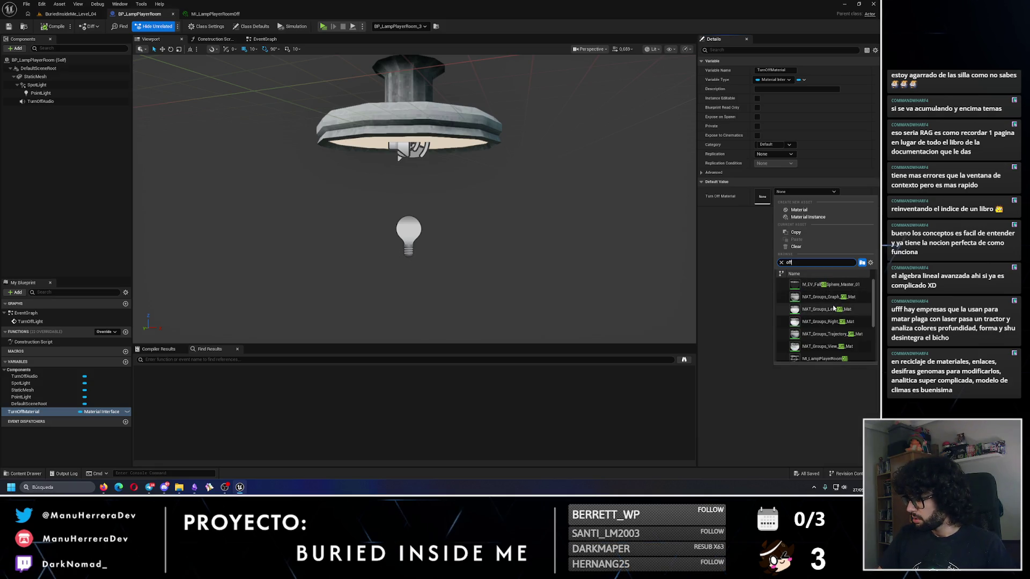
pyautogui.scroll(-3, 836, 318)
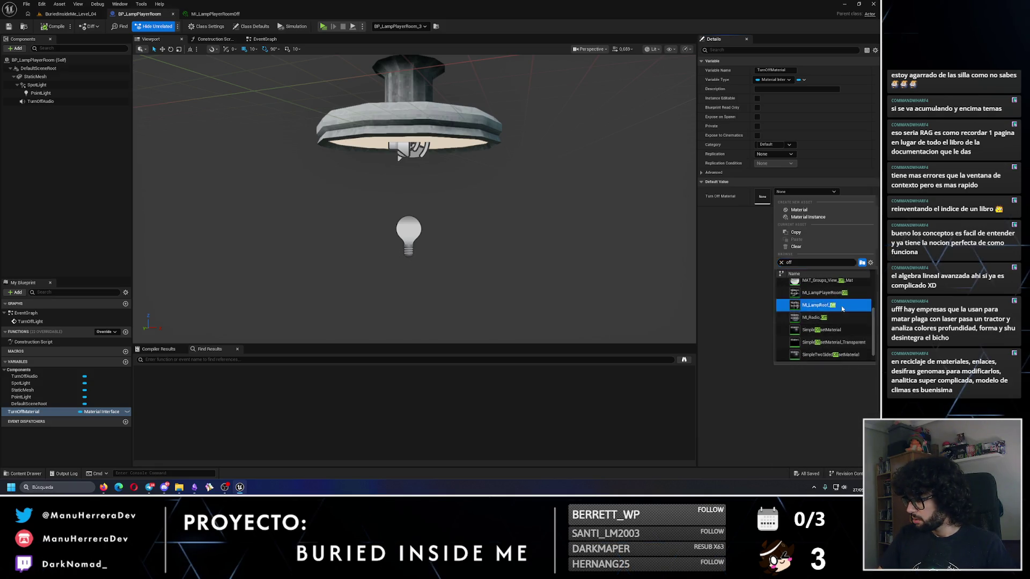
pyautogui.click(819, 305)
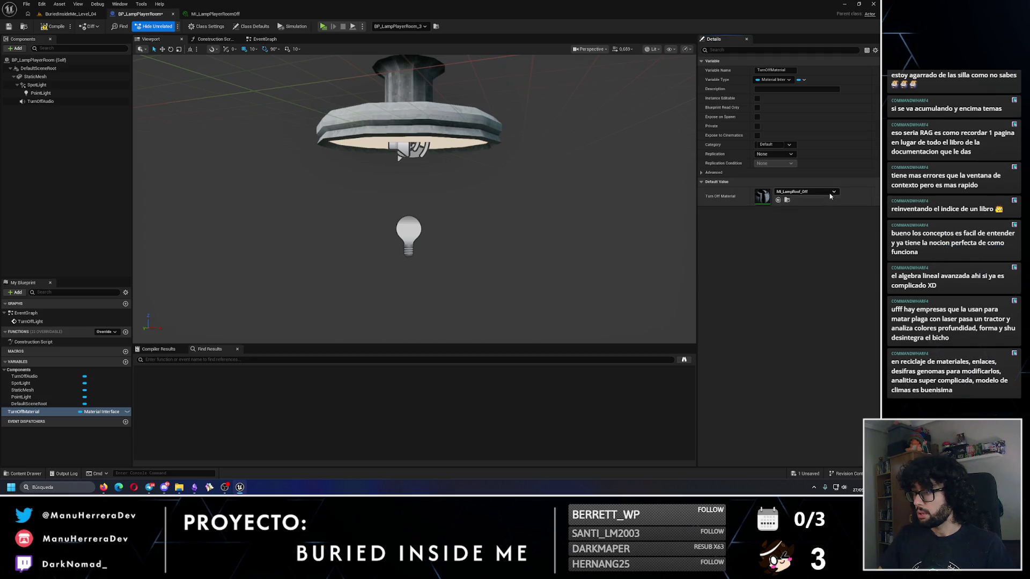
# - Recheck the material choices, then compile and save the lamp Blueprint and return to the level
pyautogui.click(805, 192)
pyautogui.click(840, 315)
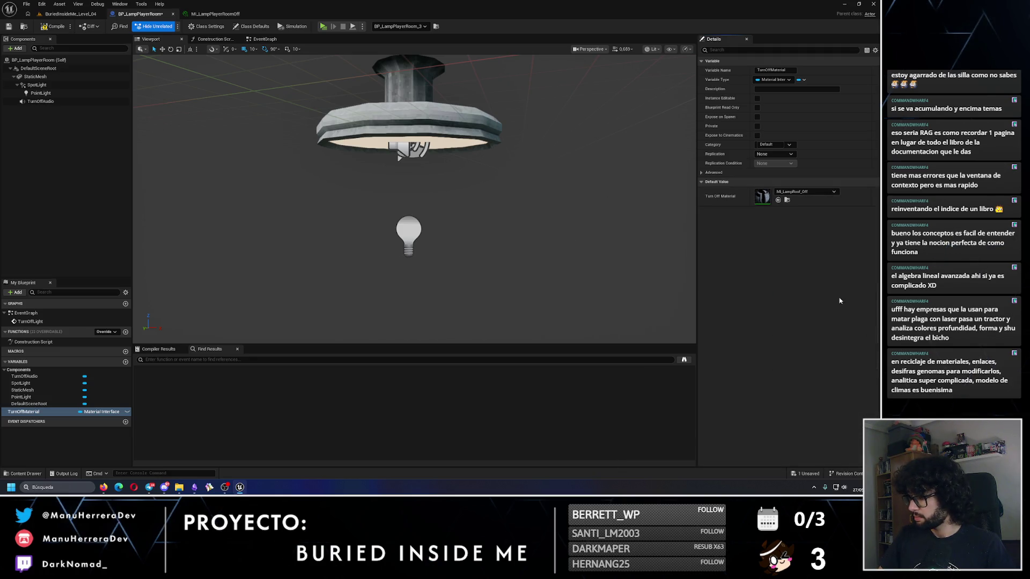
pyautogui.click(46, 24)
pyautogui.click(70, 14)
# - Play-test walking under the ceiling lamp and switching it off, then open MI_LampPlayerRoomOff
pyautogui.hotkey('alt', 'p')
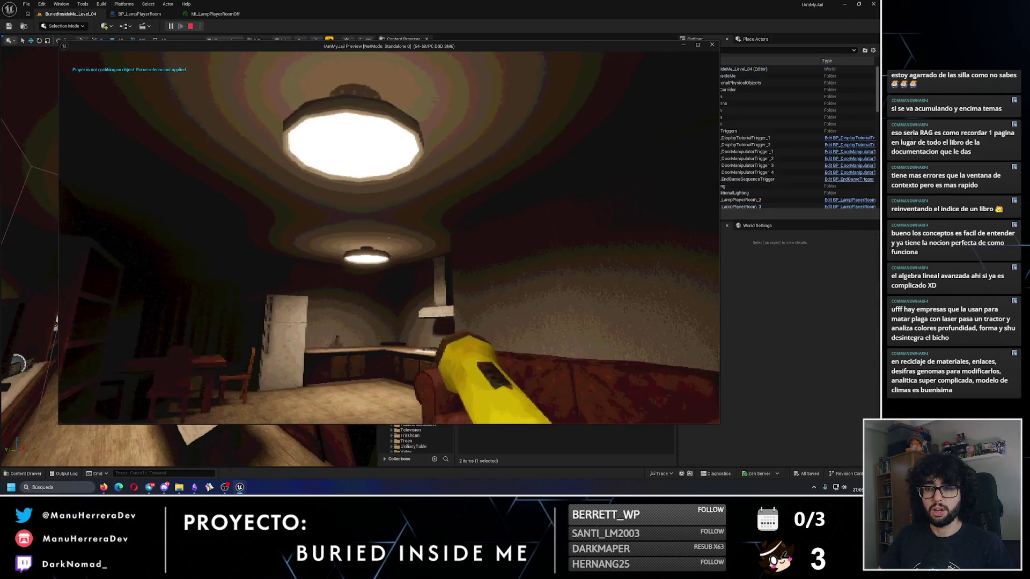
pyautogui.press('w')
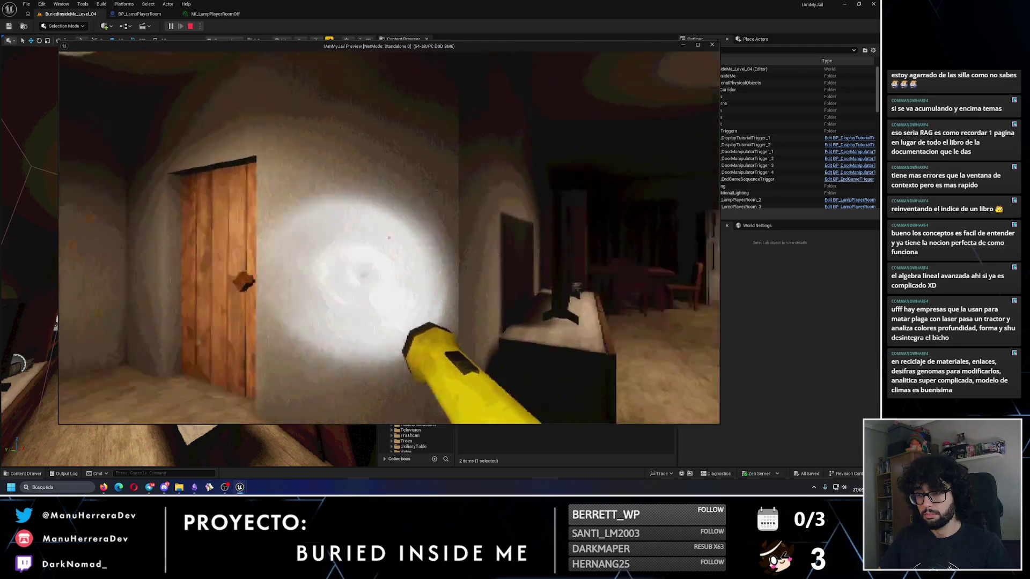
pyautogui.hotkey('shift', 'w')
pyautogui.moveTo(389, 237)
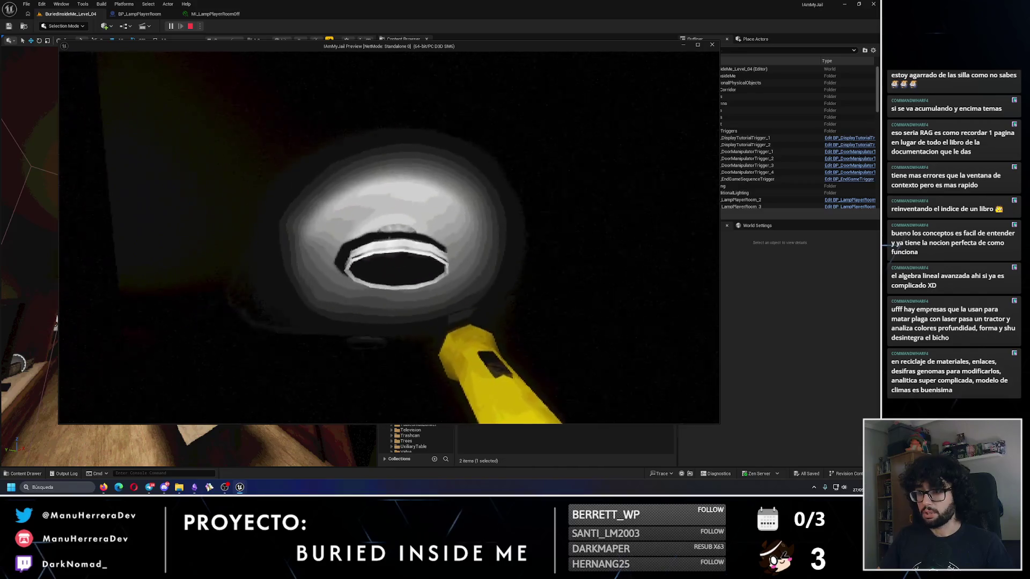
pyautogui.press('Escape')
pyautogui.click(218, 16)
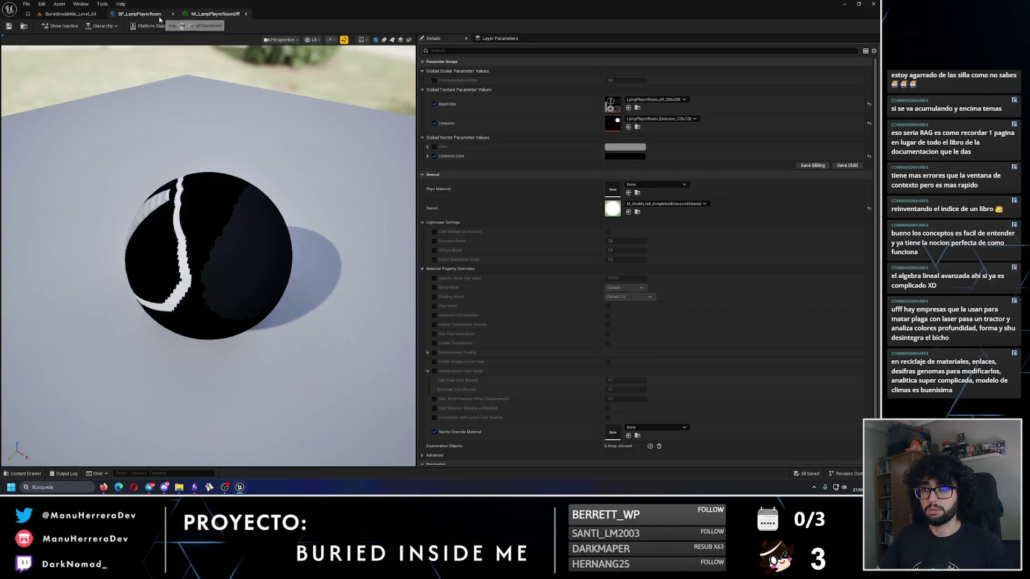
# - Set the Off instance's BaseColor texture to LampPlayerRoom_256x256 and play-test the lamp
pyautogui.click(655, 99)
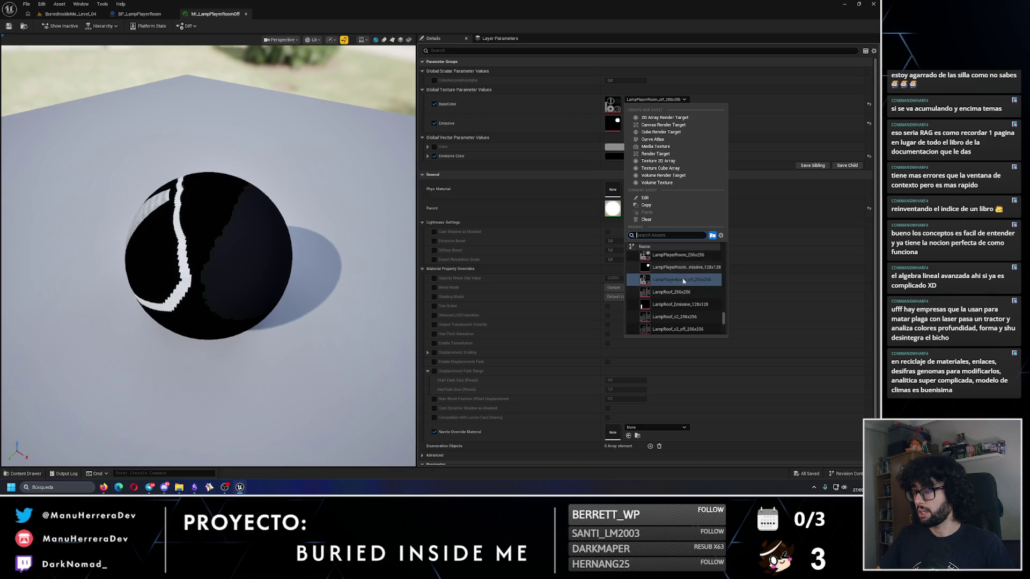
pyautogui.click(678, 255)
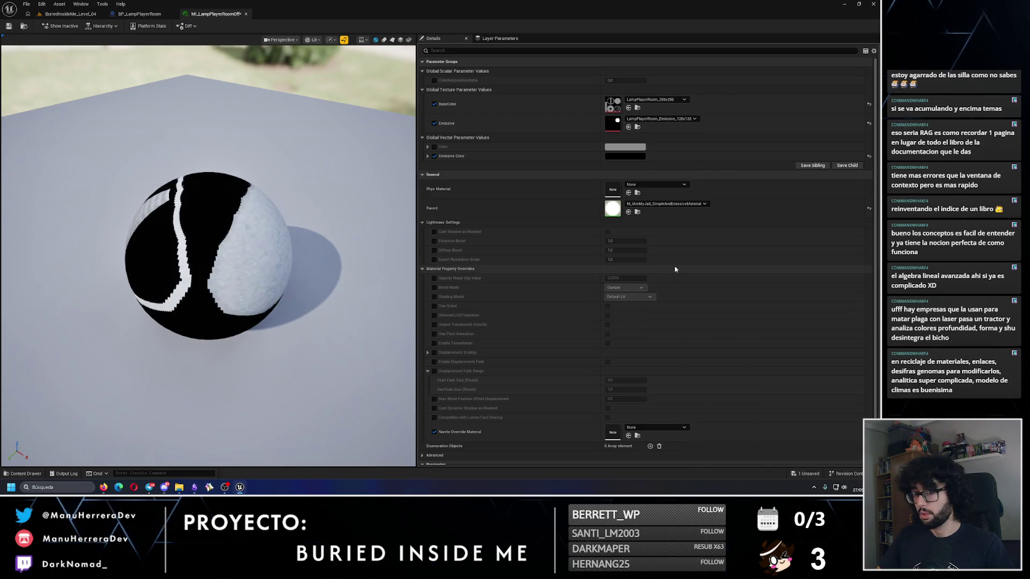
pyautogui.click(50, 15)
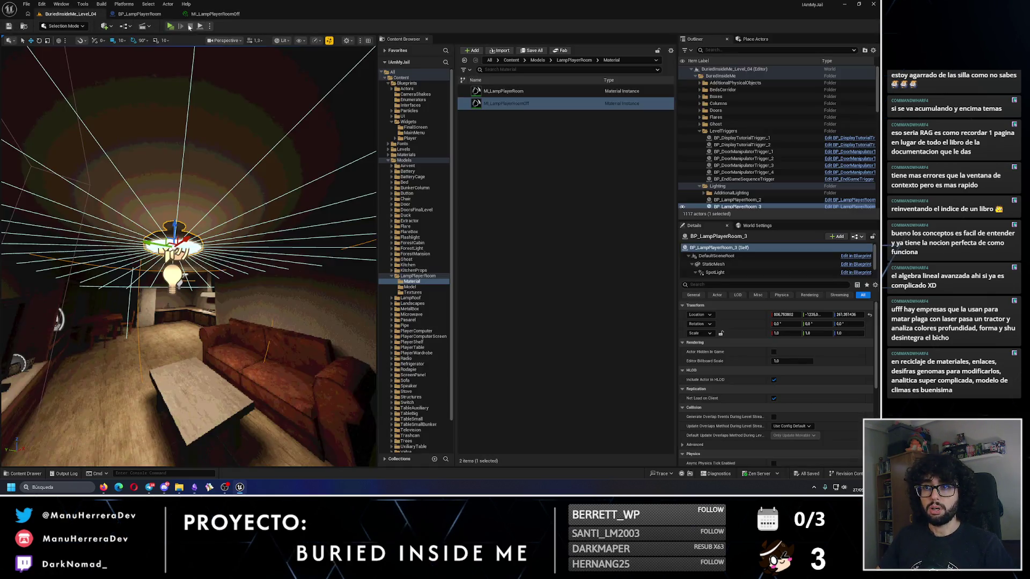
pyautogui.hotkey('alt', 'p')
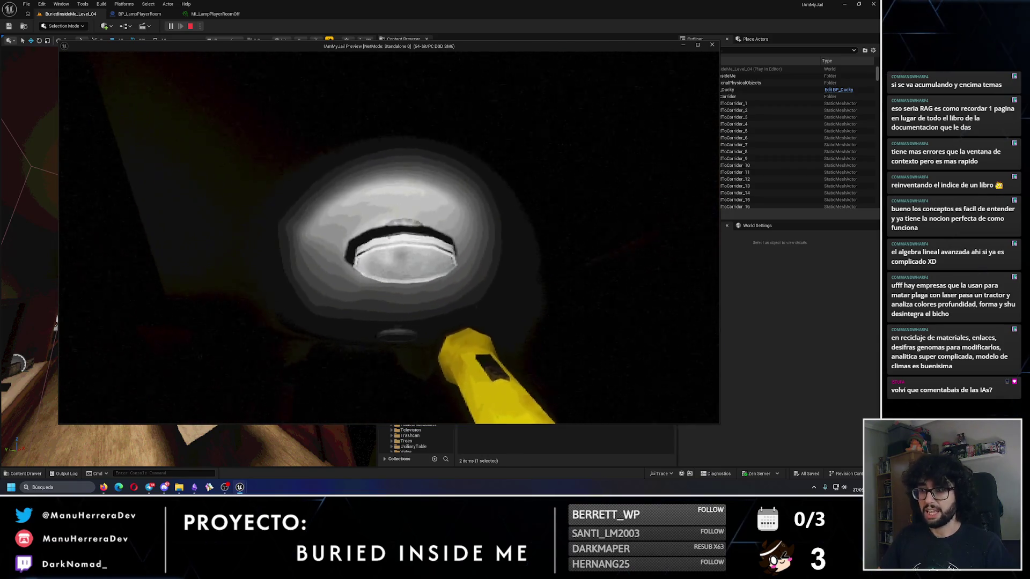
pyautogui.press('Escape')
# - Recheck the base colour texture, save MI_LampPlayerRoomOff, and return to the level
pyautogui.click(204, 15)
pyautogui.click(654, 99)
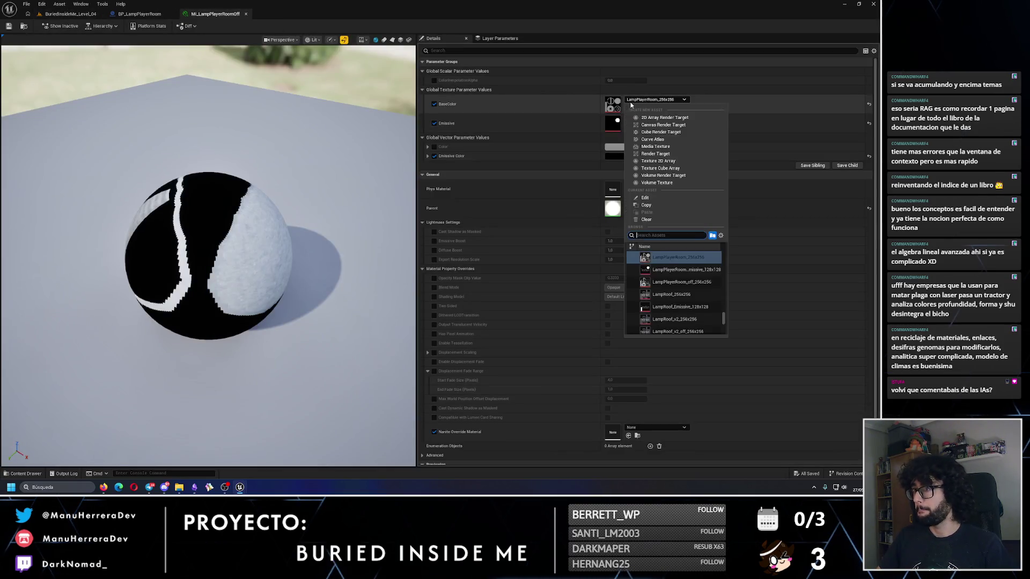
pyautogui.click(668, 289)
pyautogui.hotkey('ctrl', 's')
pyautogui.click(75, 14)
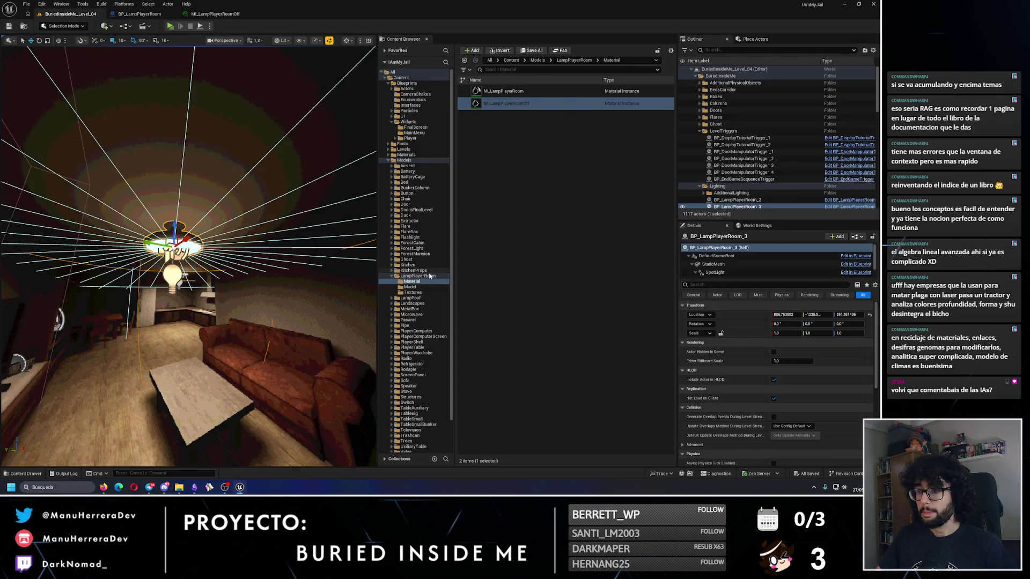
# - Open LampPlayerRoom_off_256x256, search its properties for 'filter' to check the Nearest value, then close it
pyautogui.click(412, 293)
pyautogui.click(529, 116)
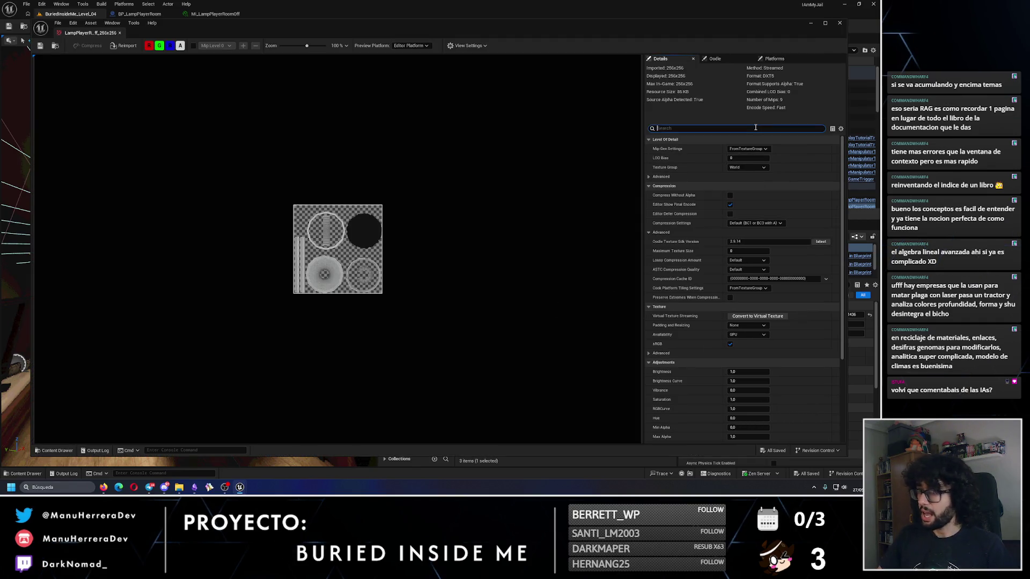
pyautogui.click(755, 128)
pyautogui.write('filter')
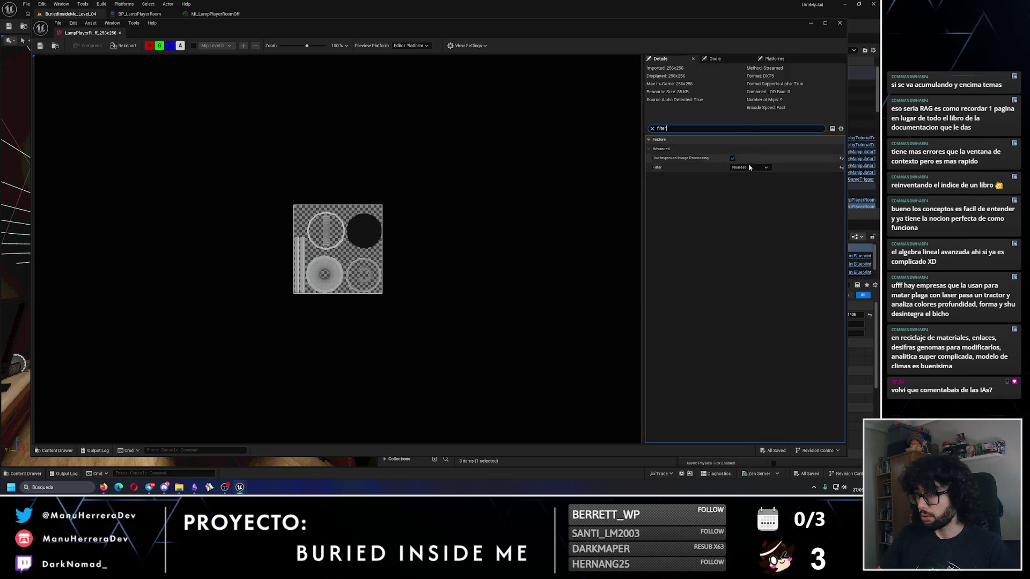
pyautogui.click(40, 46)
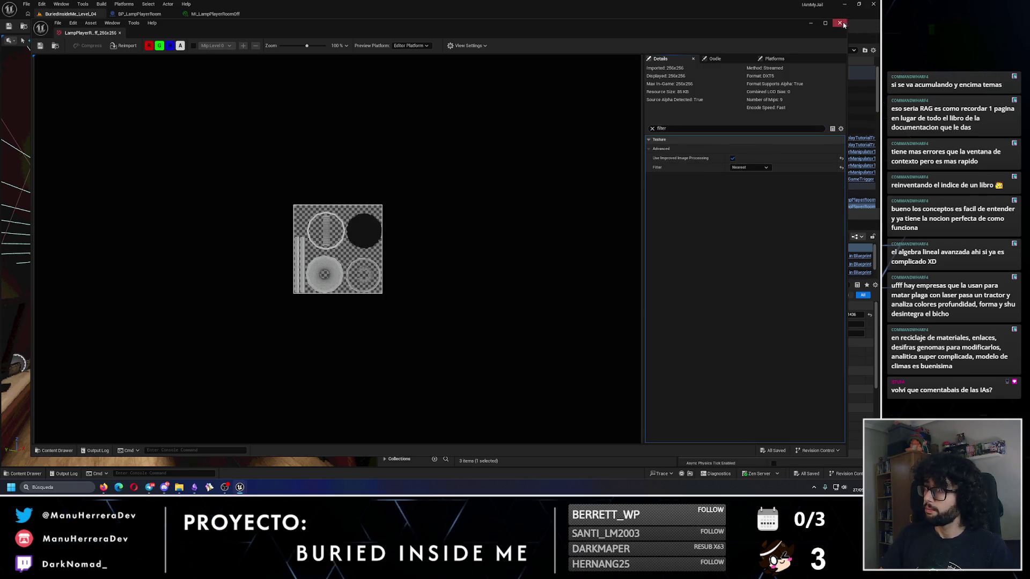
pyautogui.click(840, 23)
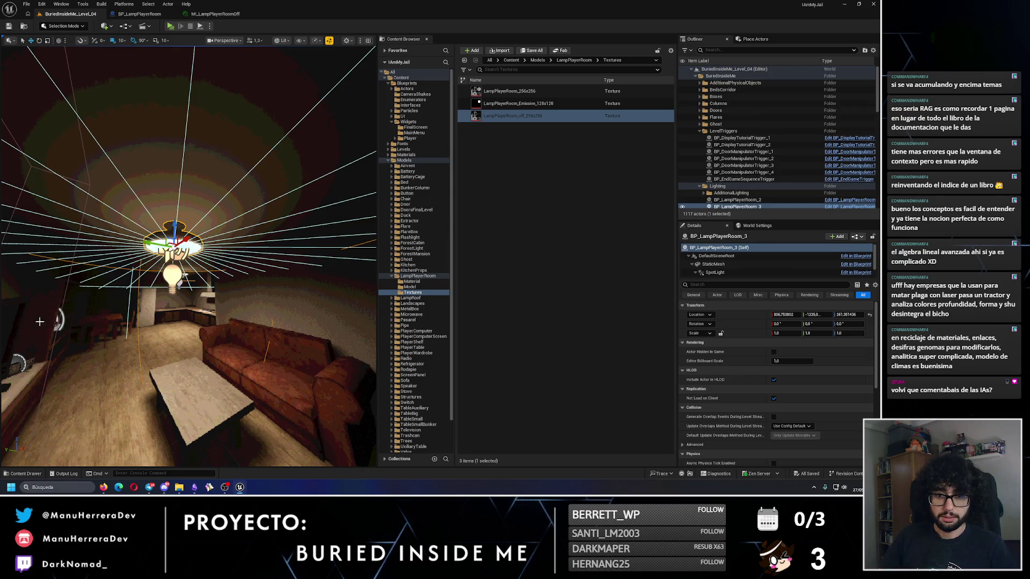
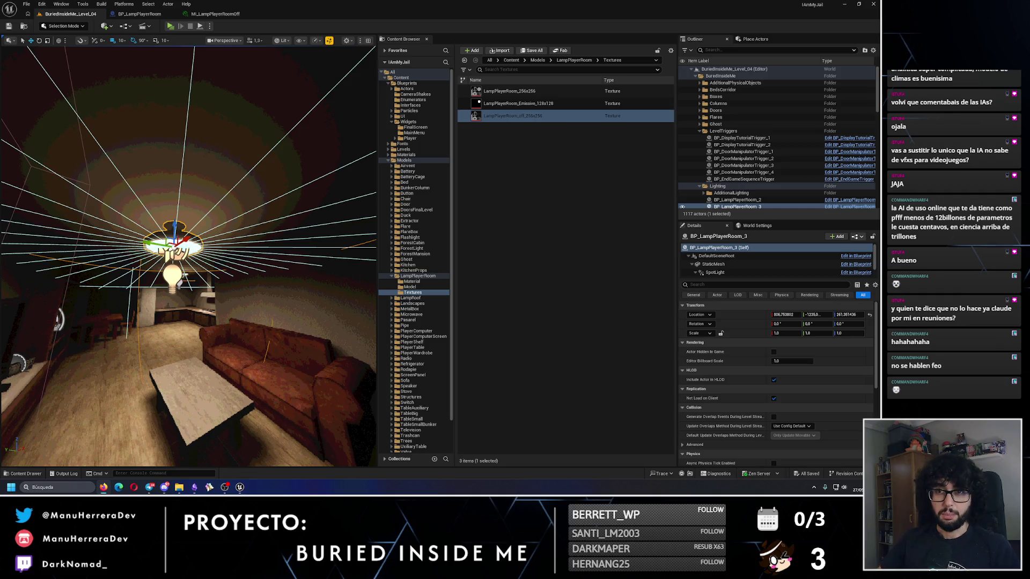
# - Close the BP_LampPlayerRoom Blueprint and MI_LampPlayerRoomOff material editor tabs
pyautogui.click(175, 16)
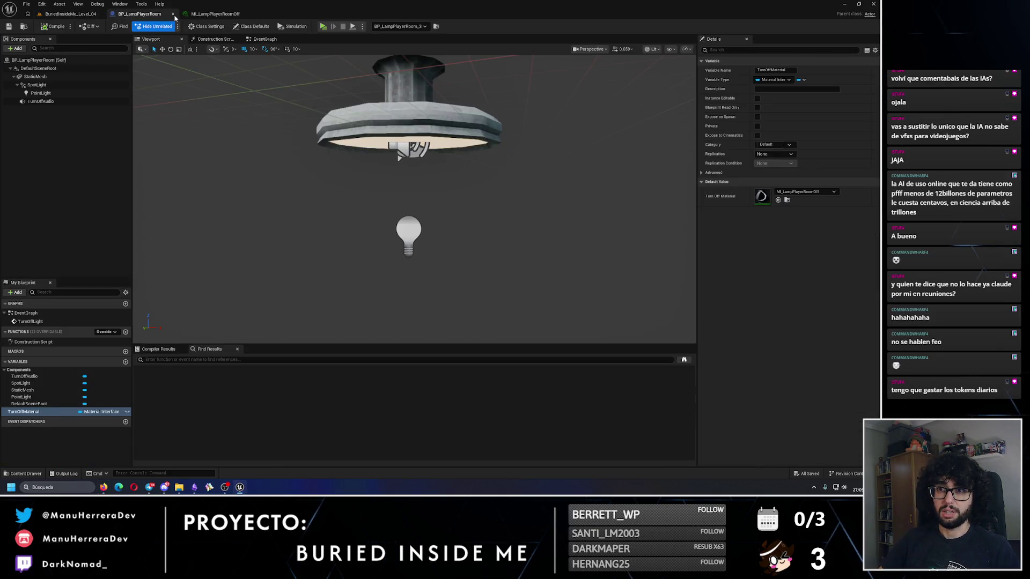
pyautogui.click(175, 17)
pyautogui.click(175, 17)
# - Playtest the level, walking around with the flashlight, then stop and switch to unlit shading
pyautogui.click(170, 26)
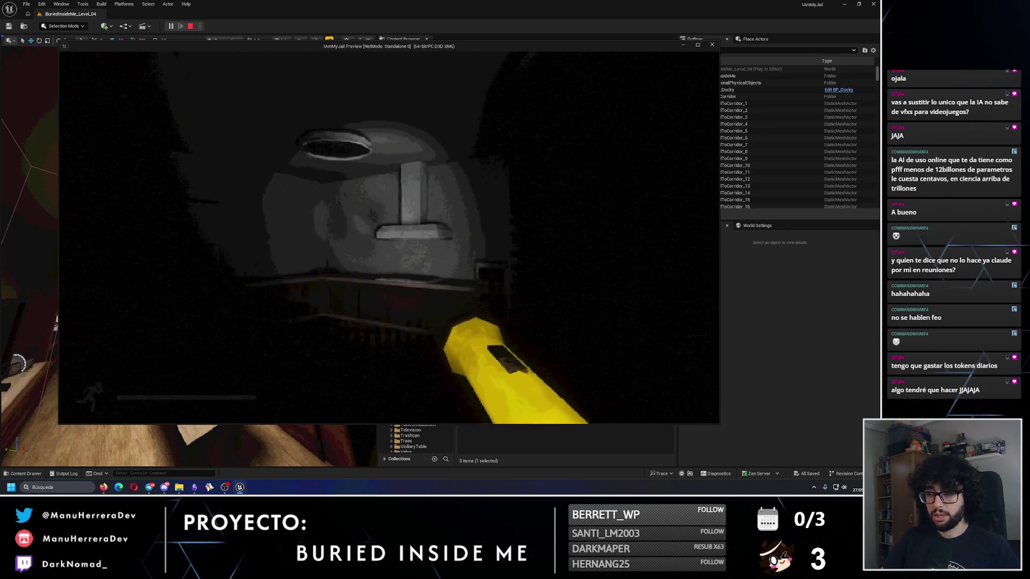
pyautogui.press('shift')
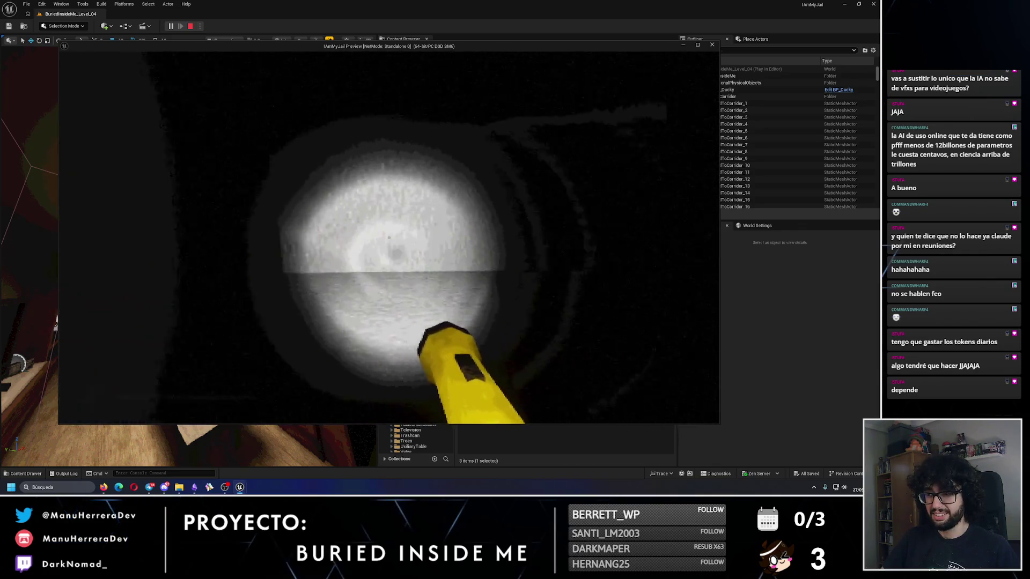
pyautogui.press('shift')
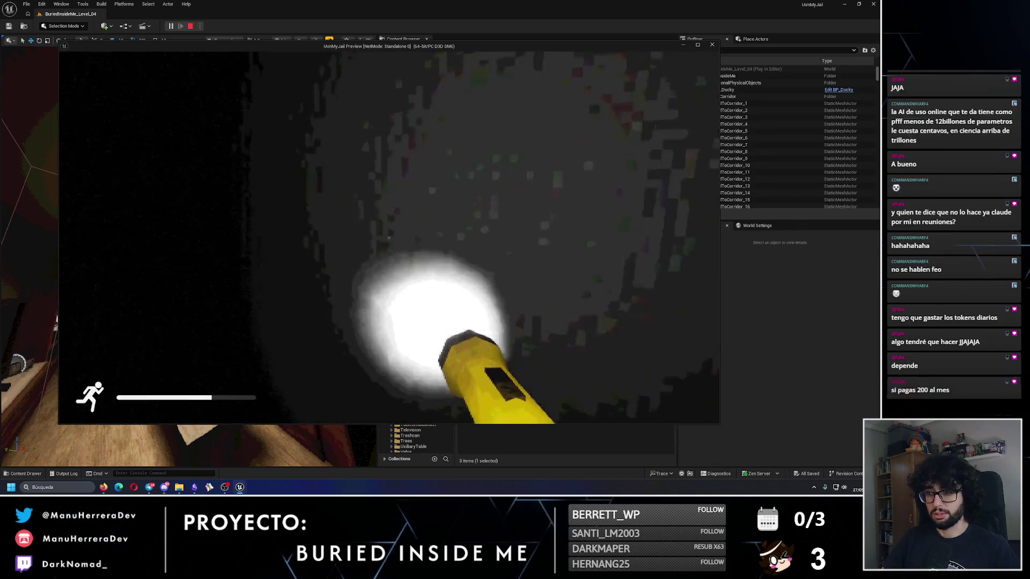
pyautogui.press('Escape')
pyautogui.hotkey('alt', '3')
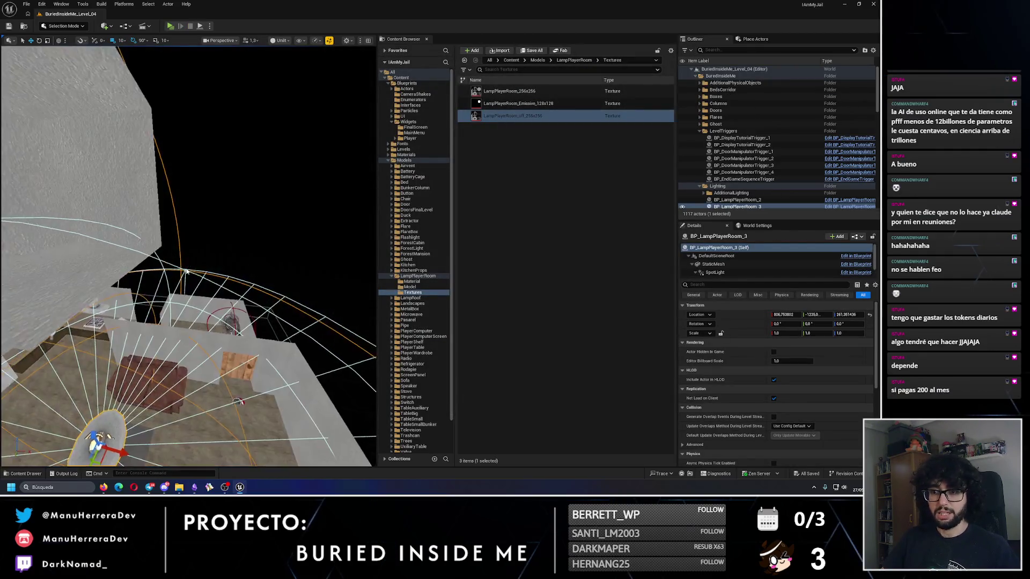
# - Rename the floating Box actor in the Outliner to PlayerEndBox
pyautogui.press('f')
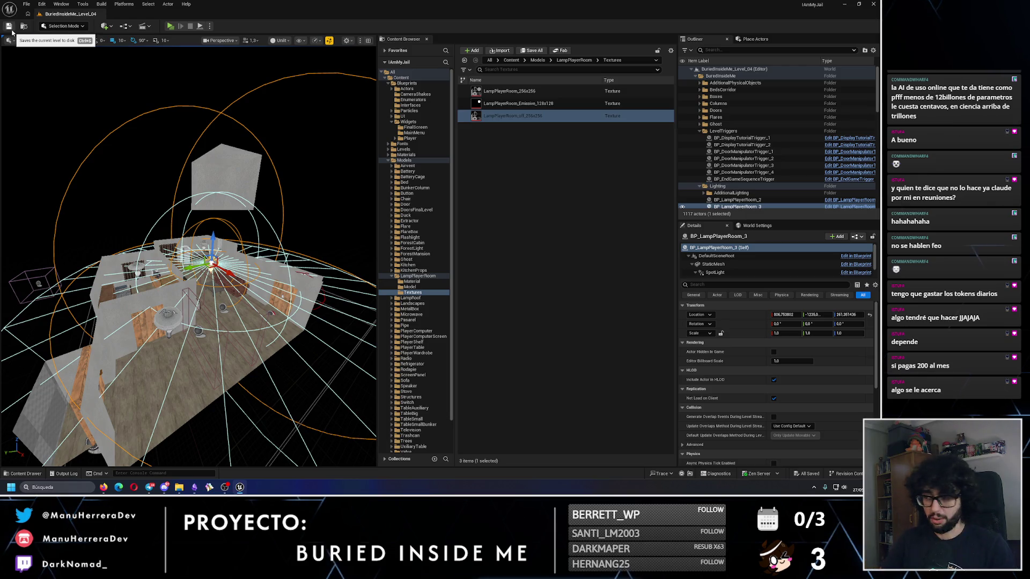
pyautogui.click(697, 72)
pyautogui.click(701, 75)
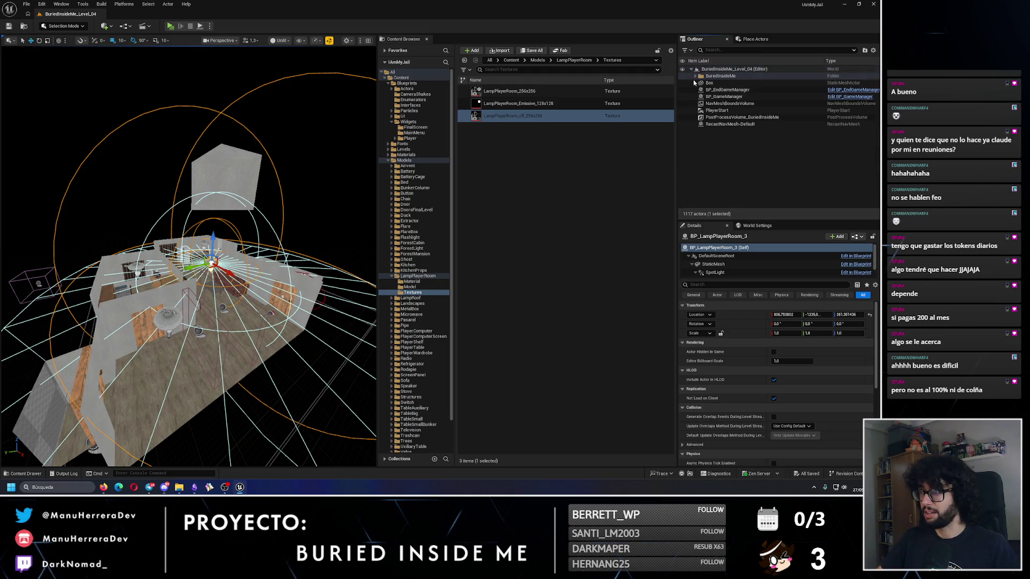
pyautogui.click(709, 83)
pyautogui.press('F2')
pyautogui.write('PlayerEndB')
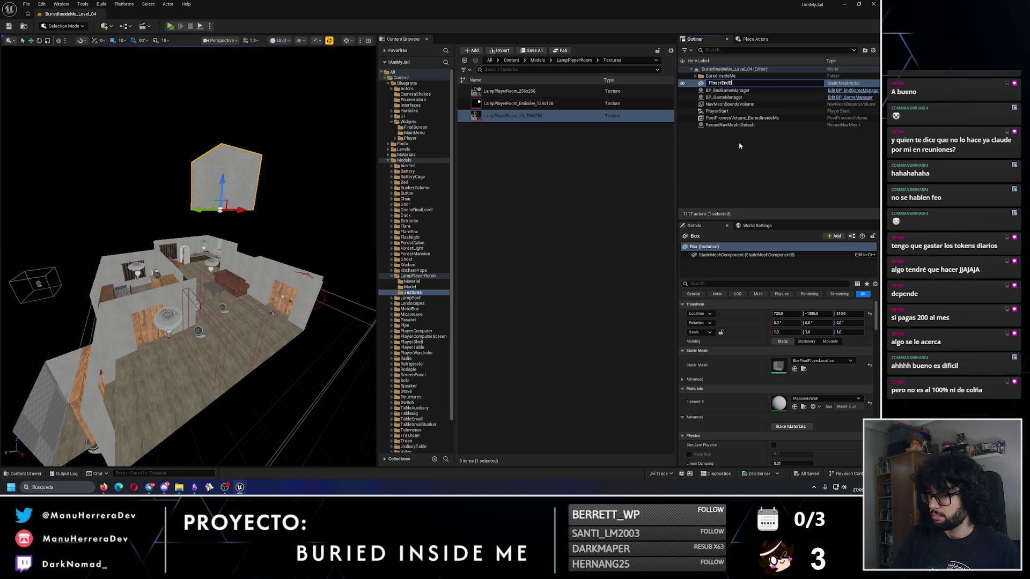
pyautogui.write('ox')
pyautogui.press('Return')
# - Move PlayerEndBox into the Structures folder and collapse the Outliner folders
pyautogui.click(700, 76)
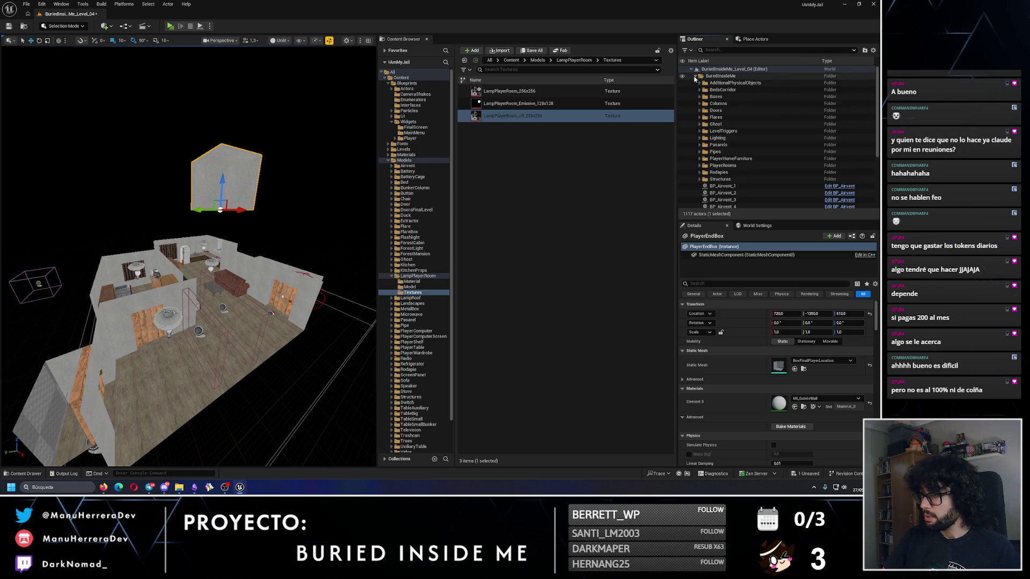
pyautogui.scroll(-5, 719, 107)
pyautogui.rightClick(723, 186)
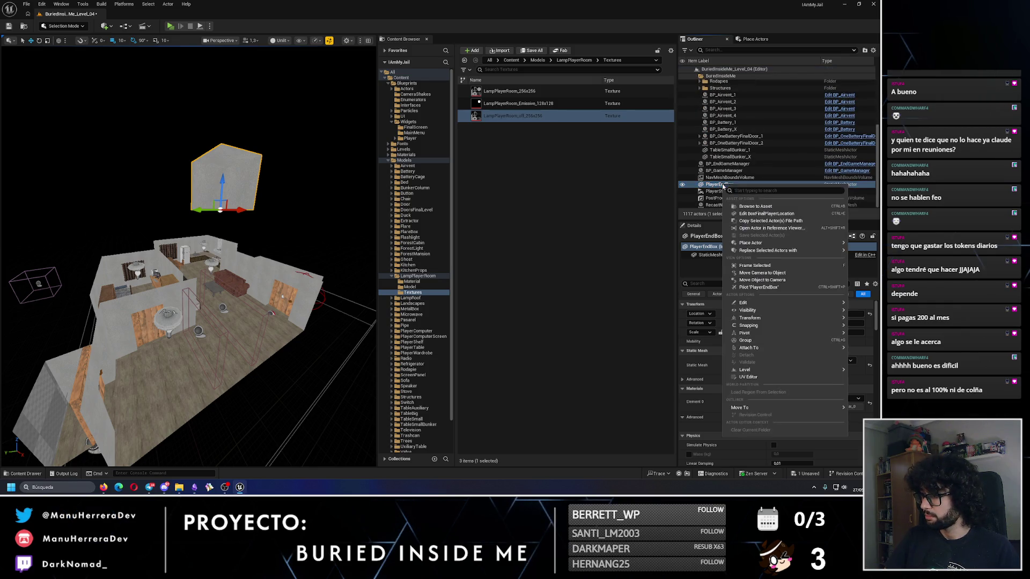
pyautogui.moveTo(748, 409)
pyautogui.write('structu')
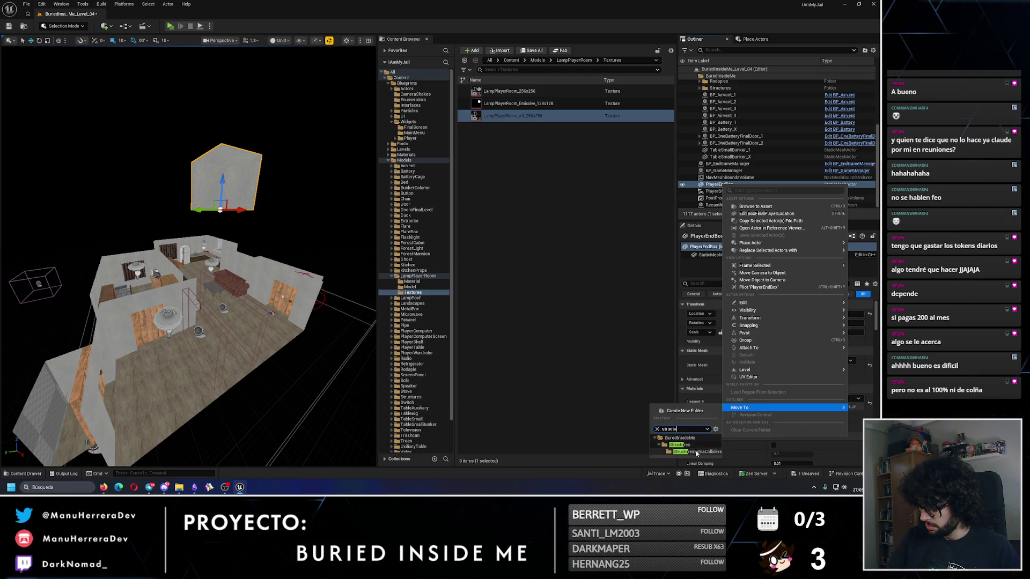
pyautogui.click(680, 445)
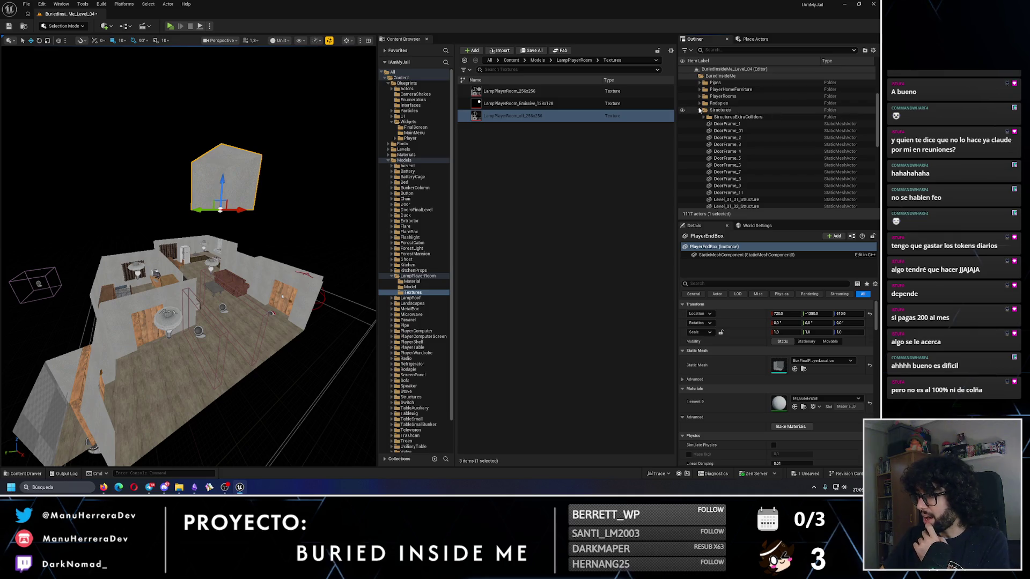
pyautogui.click(699, 110)
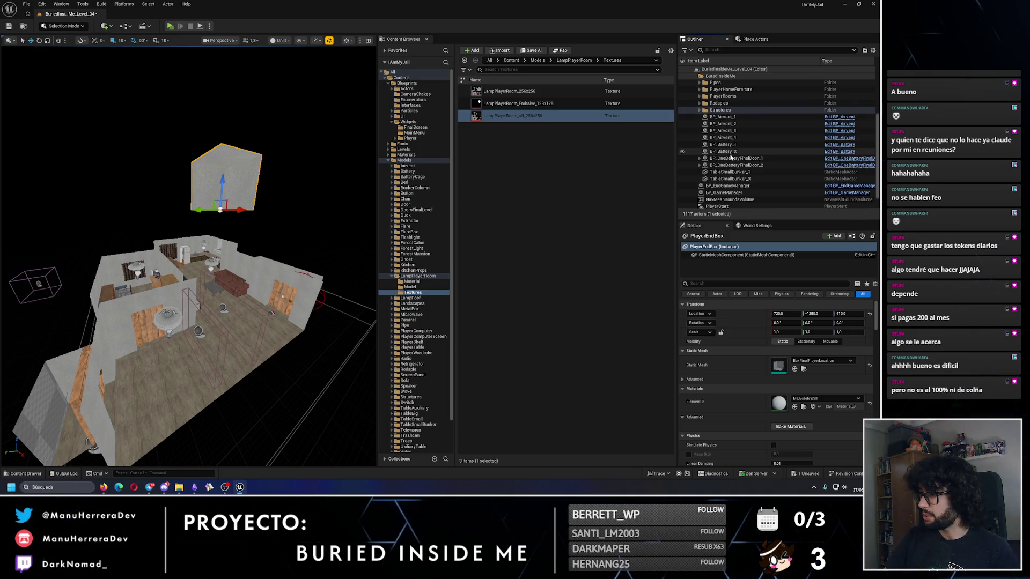
pyautogui.scroll(4, 700, 76)
pyautogui.click(700, 76)
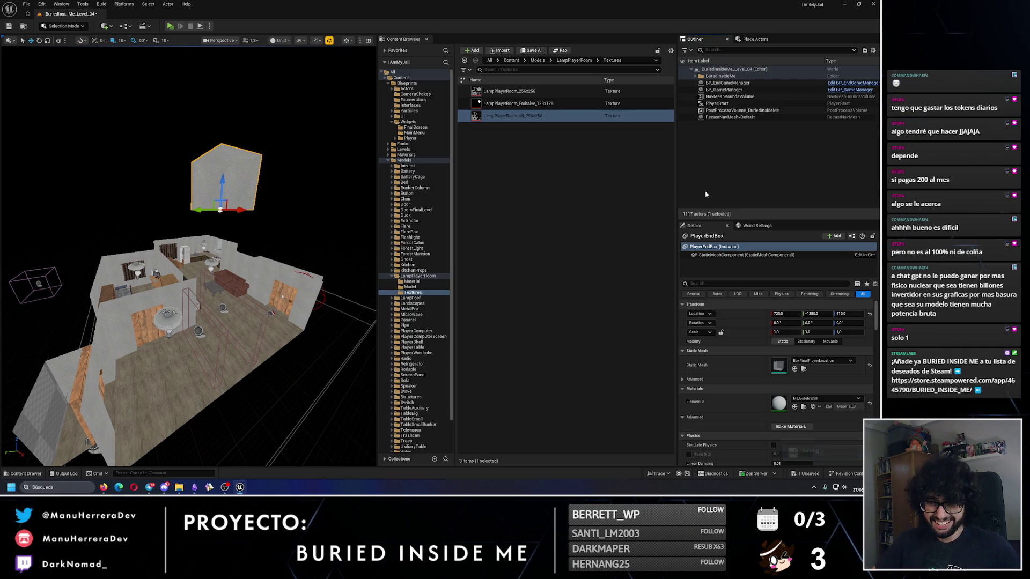
pyautogui.scroll(10, 187, 257)
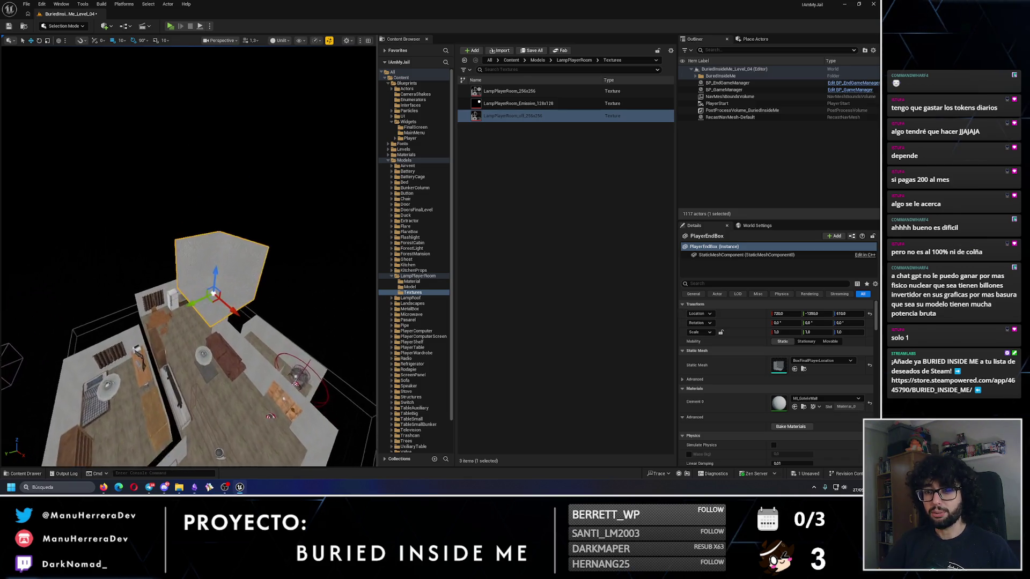
# - Save the current level and fly the camera around to inspect it
pyautogui.scroll(1, 274, 212)
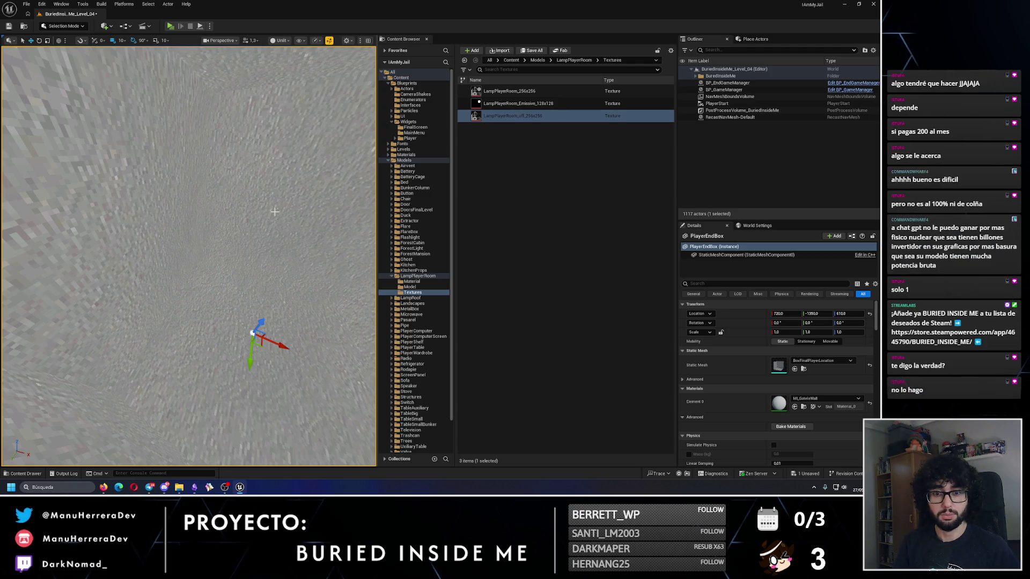
pyautogui.scroll(-10, 274, 212)
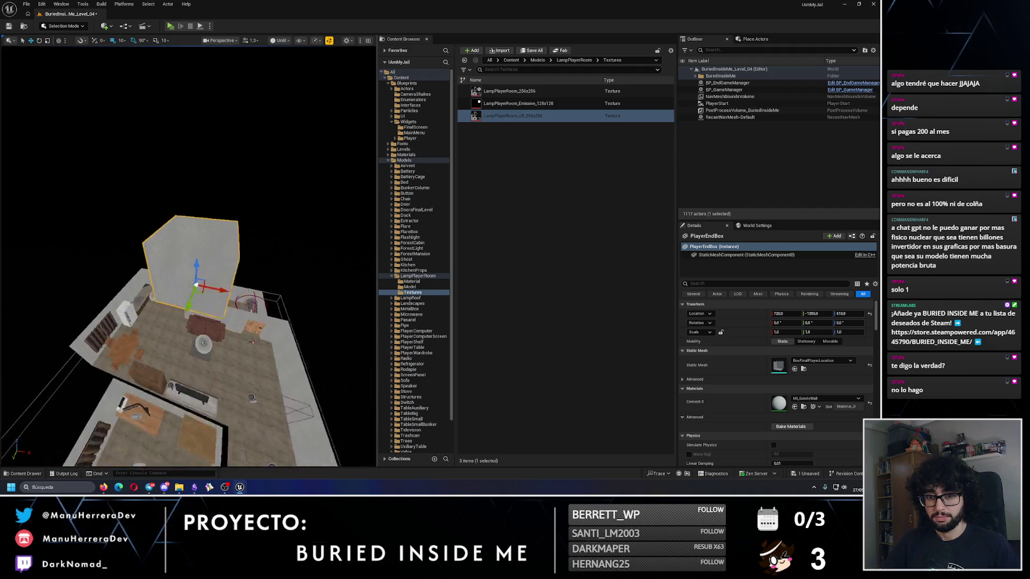
pyautogui.scroll(-3, 255, 261)
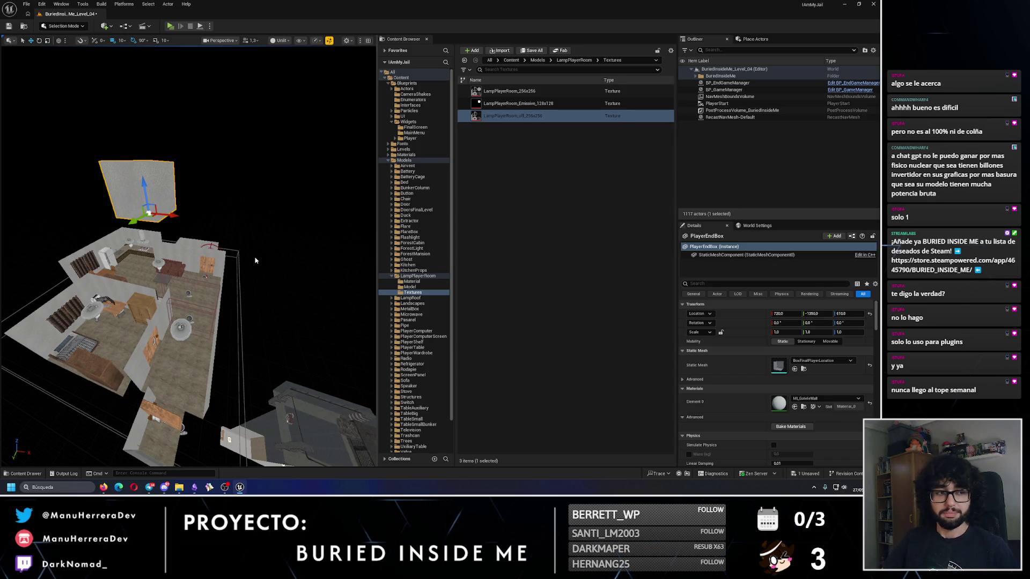
pyautogui.click(9, 27)
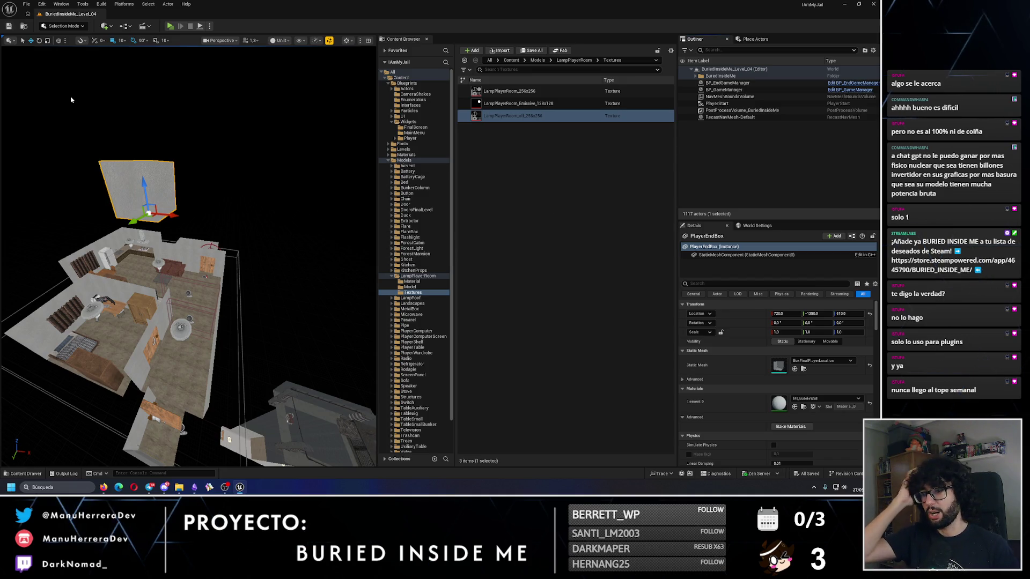
pyautogui.moveTo(122, 252)
pyautogui.mouseDown()
pyautogui.moveTo(170, 216)
pyautogui.moveTo(122, 252)
pyautogui.mouseUp()
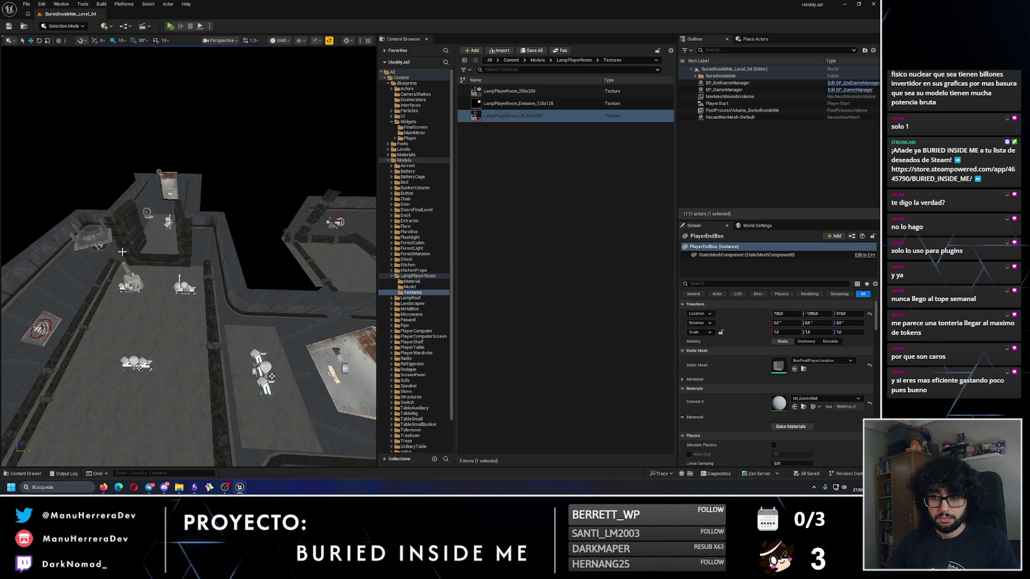
pyautogui.moveTo(122, 251)
pyautogui.mouseDown()
pyautogui.moveTo(191, 234)
pyautogui.moveTo(203, 117)
pyautogui.mouseUp()
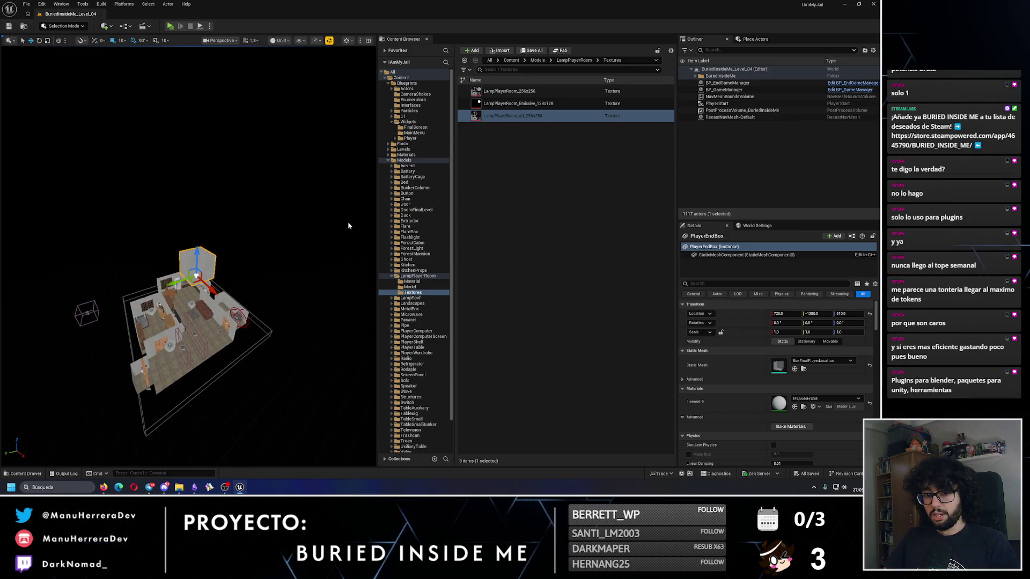
# - Open BuriedInsideMe_Level_01 from Content > Levels > Game
pyautogui.click(392, 276)
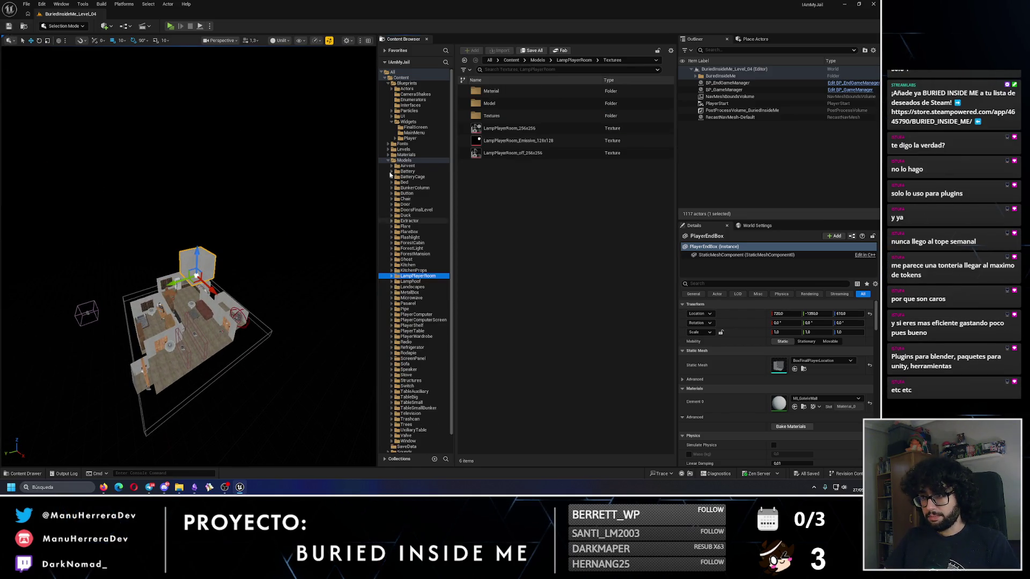
pyautogui.click(385, 77)
pyautogui.keyDown('ctrl'); pyautogui.click(400, 77); pyautogui.keyUp('ctrl')
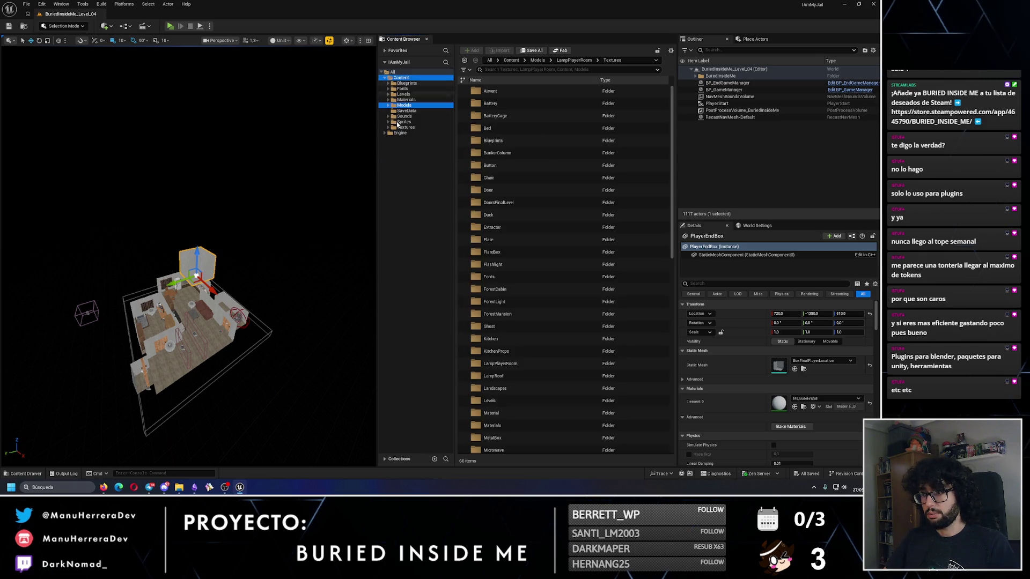
pyautogui.click(403, 94)
pyautogui.doubleClick(508, 103)
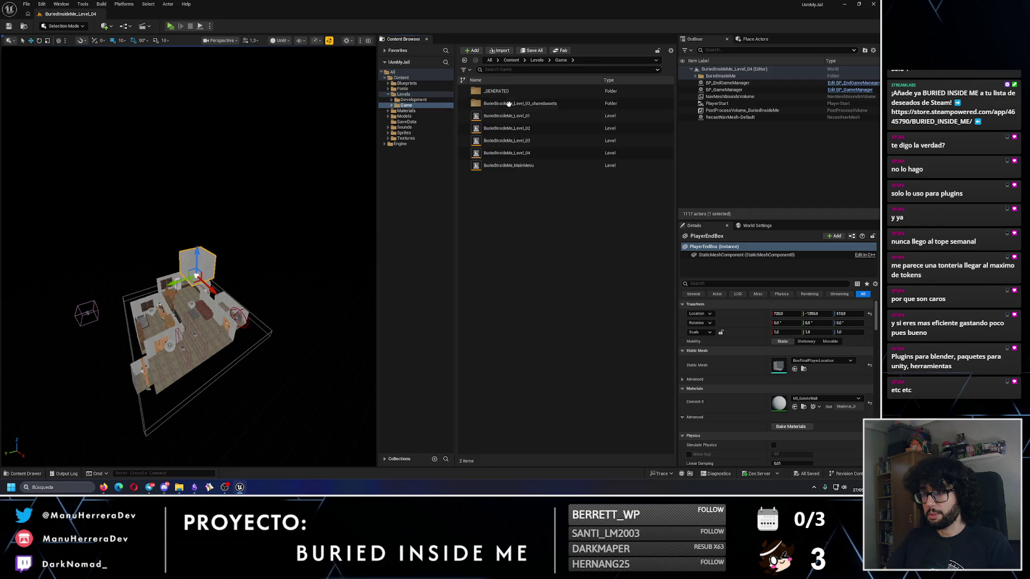
pyautogui.doubleClick(535, 117)
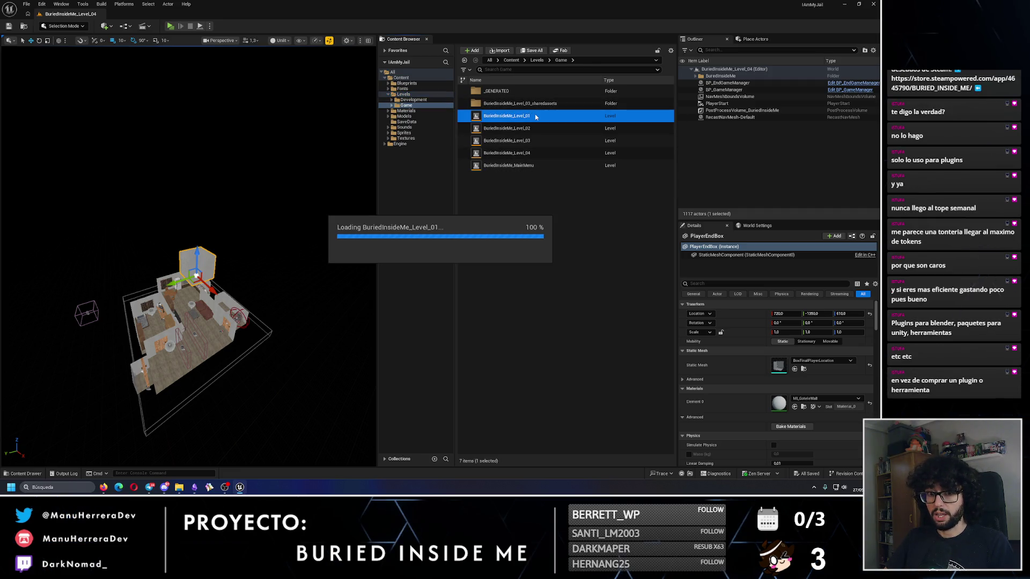
pyautogui.hotkey('alt', 'Tab')
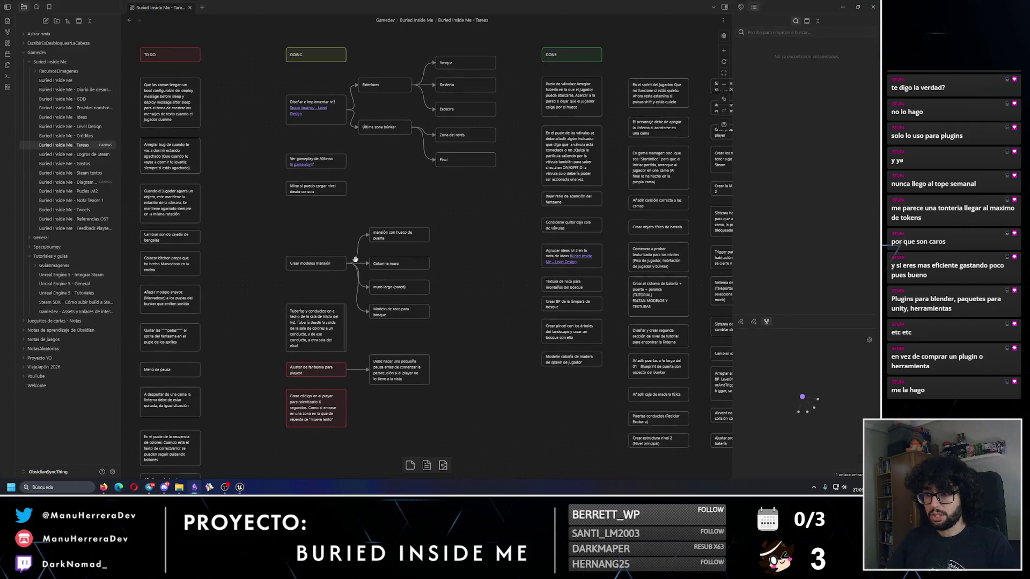
# - Colour the Tuberías y conductos card red
pyautogui.scroll(-3, 309, 220)
pyautogui.scroll(2, 309, 220)
pyautogui.click(352, 309)
pyautogui.click(331, 240)
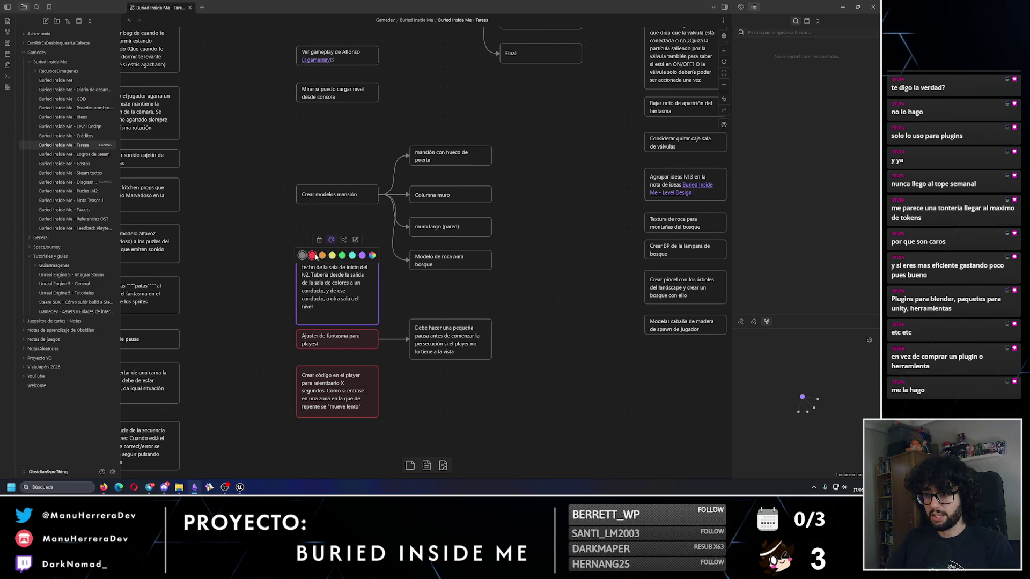
pyautogui.click(312, 256)
pyautogui.doubleClick(357, 293)
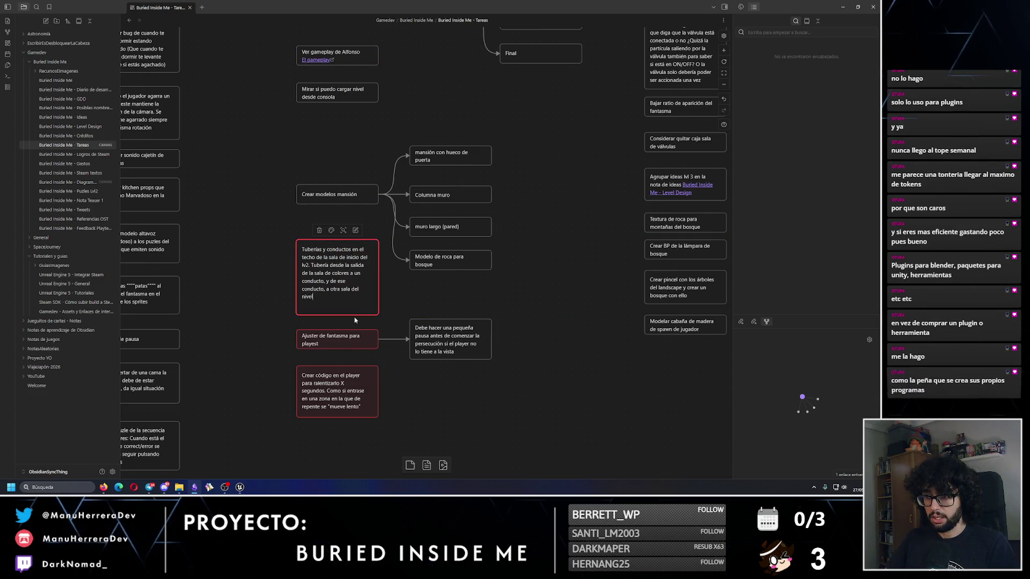
pyautogui.click(422, 329)
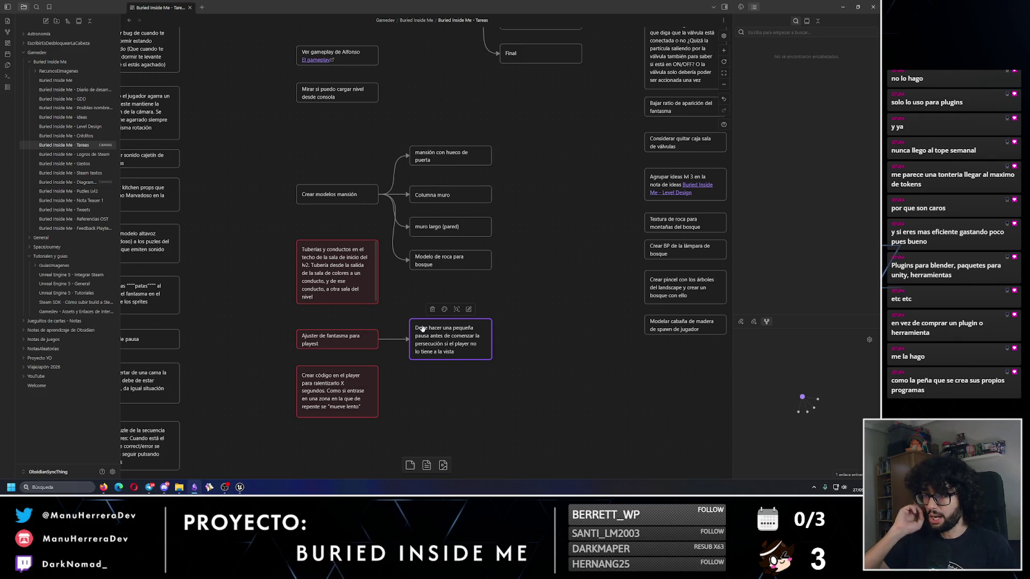
pyautogui.click(335, 242)
pyautogui.scroll(1, 376, 236)
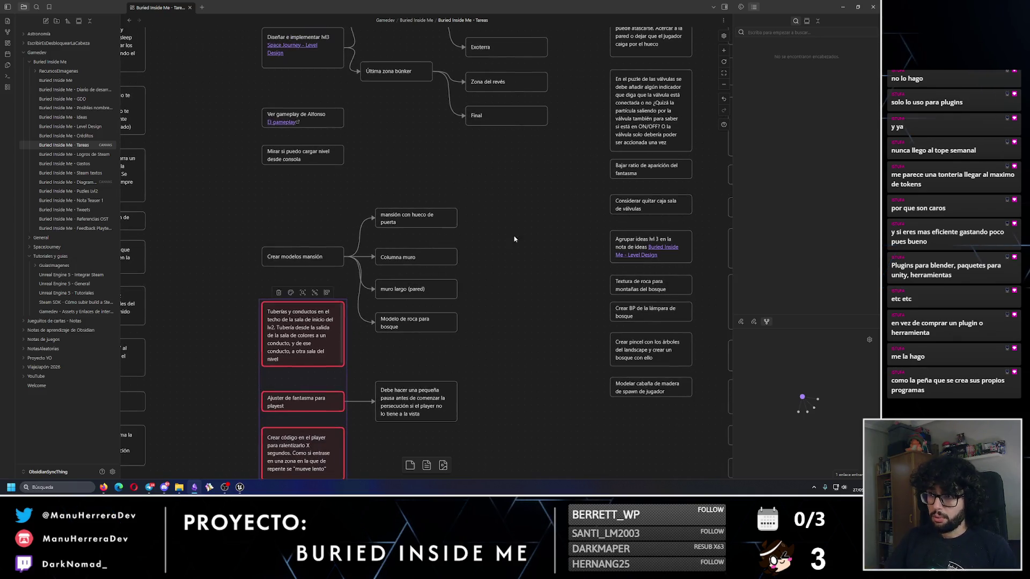
# - Rename the door-gap mansión card to 'Modelo 3D…', unlink it, and move it into the task column
pyautogui.doubleClick(390, 220)
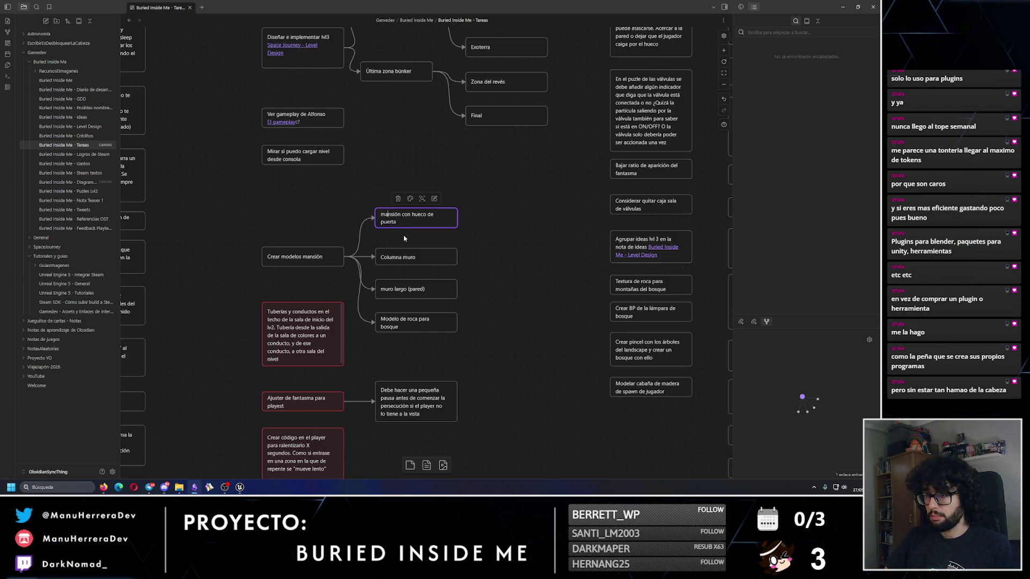
pyautogui.write('Modelo 3')
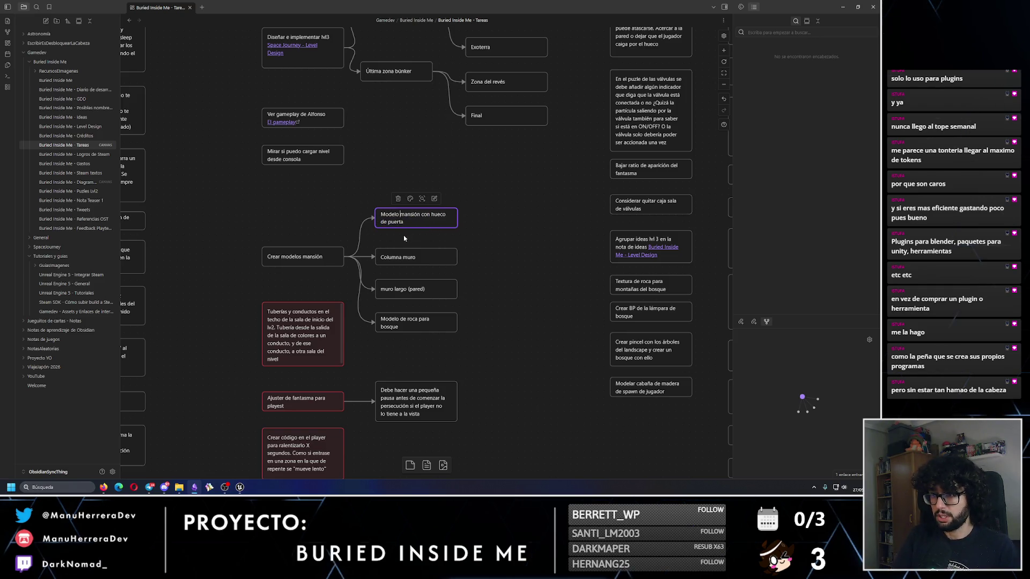
pyautogui.write('D')
pyautogui.click(360, 228)
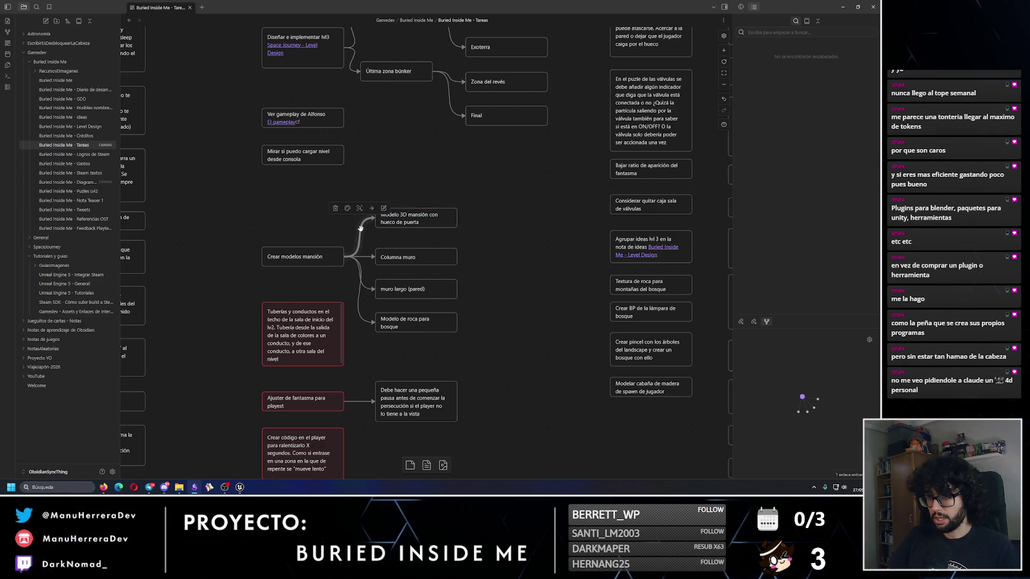
pyautogui.click(335, 208)
pyautogui.scroll(-2, 383, 202)
pyautogui.hscroll(2, 382, 202)
pyautogui.moveTo(368, 172); pyautogui.dragTo(602, 368)
# - Rename the Columna muro and muro largo cards as Modelo mansión tasks, unlink them, and move both into the task column
pyautogui.click(349, 209)
pyautogui.doubleClick(350, 209)
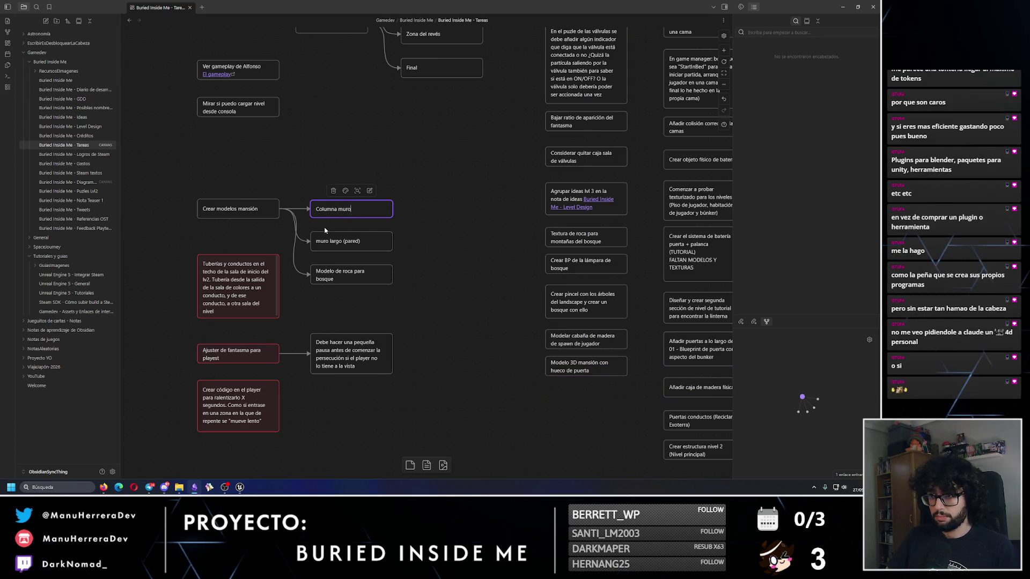
pyautogui.press('BackSpace')
pyautogui.write('Mo')
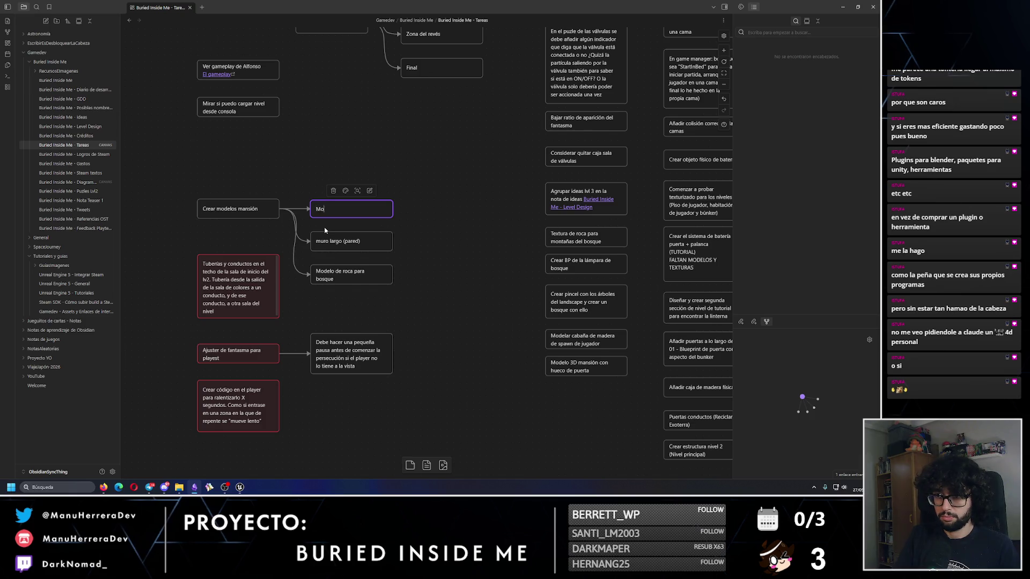
pyautogui.write('delo colu')
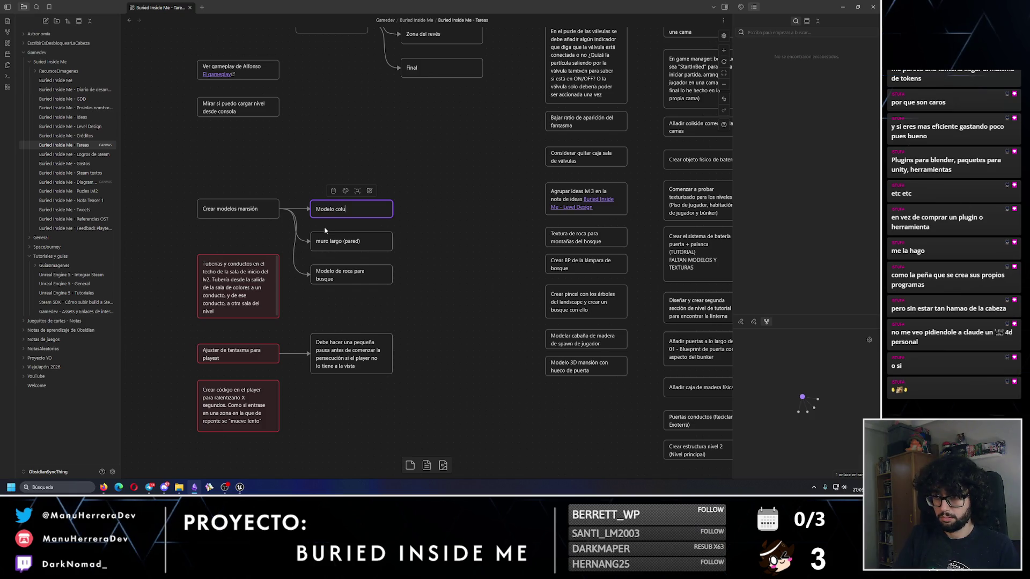
pyautogui.write('nsión')
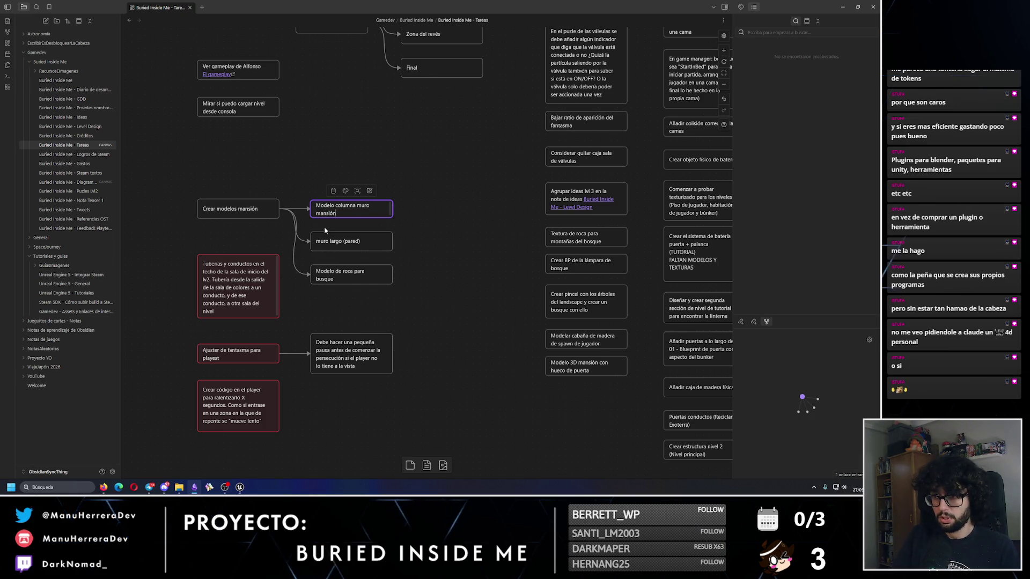
pyautogui.click(363, 245)
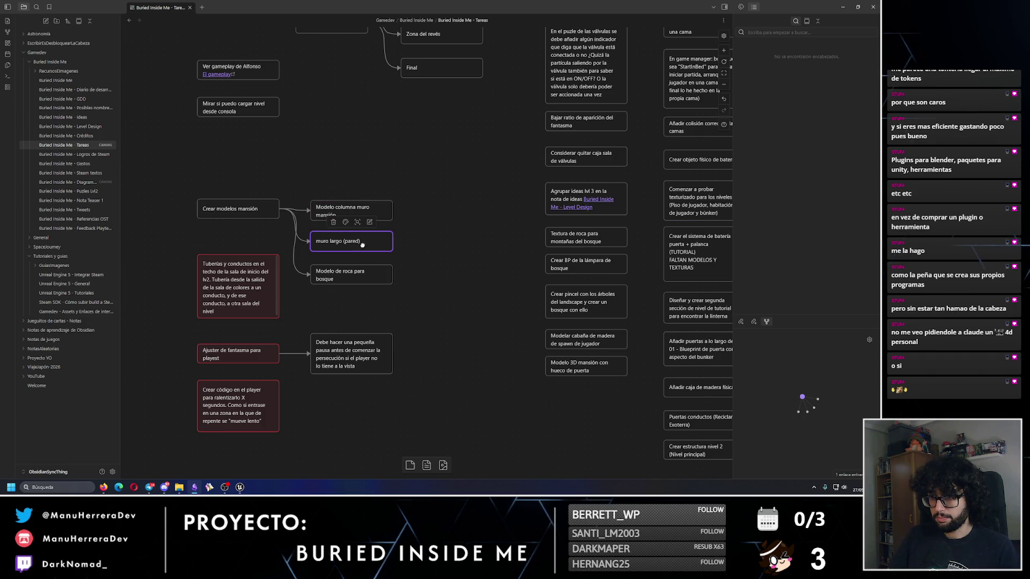
pyautogui.write('M')
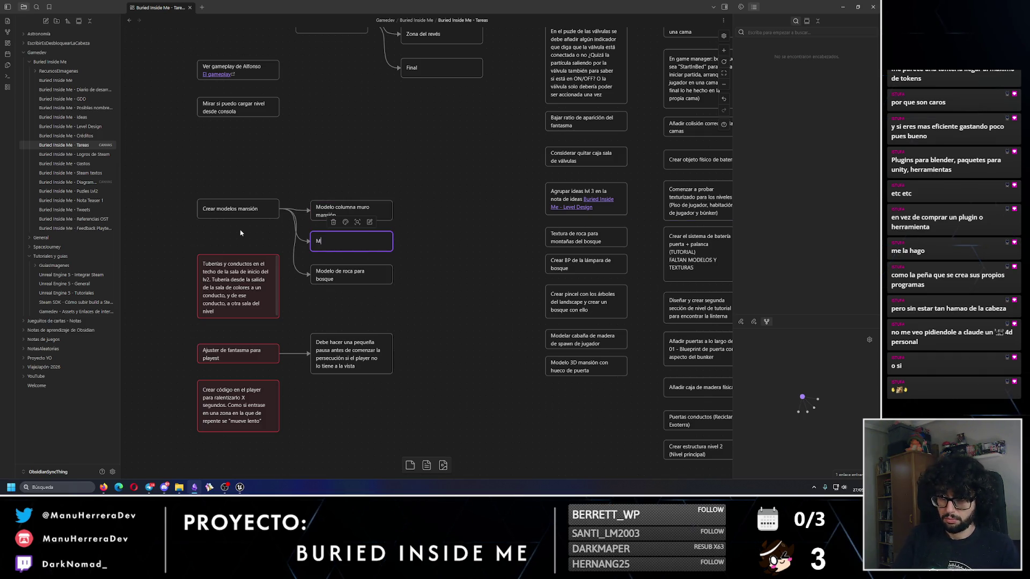
pyautogui.write('mansión')
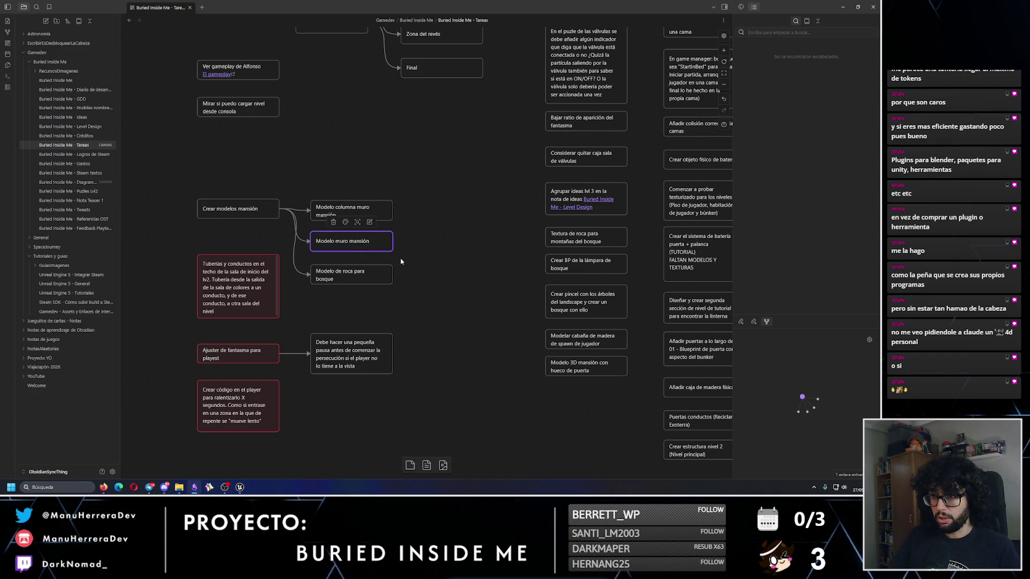
pyautogui.click(299, 211)
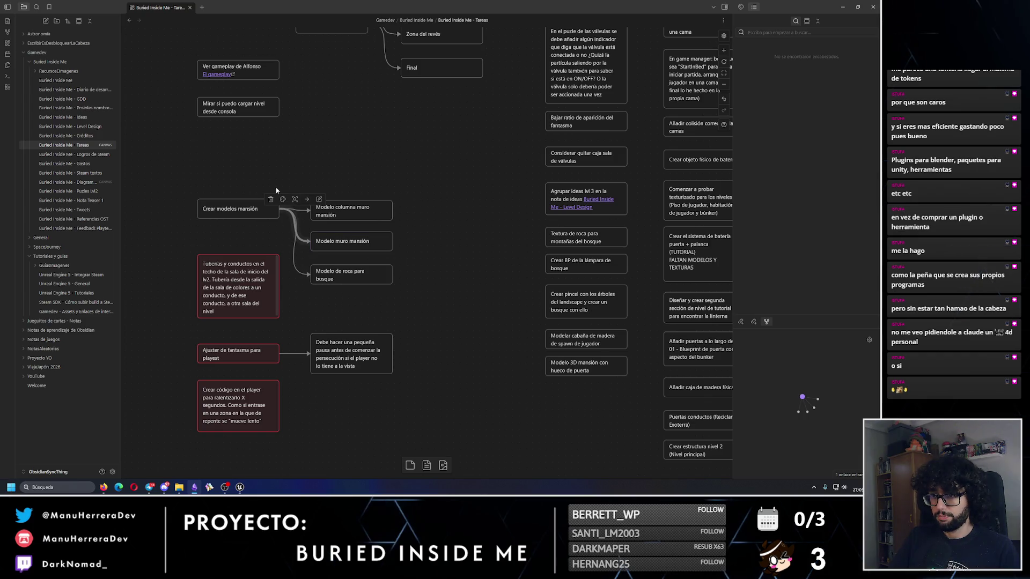
pyautogui.click(272, 194)
pyautogui.moveTo(303, 192)
pyautogui.mouseDown()
pyautogui.moveTo(400, 257)
pyautogui.moveTo(590, 424)
pyautogui.mouseUp()
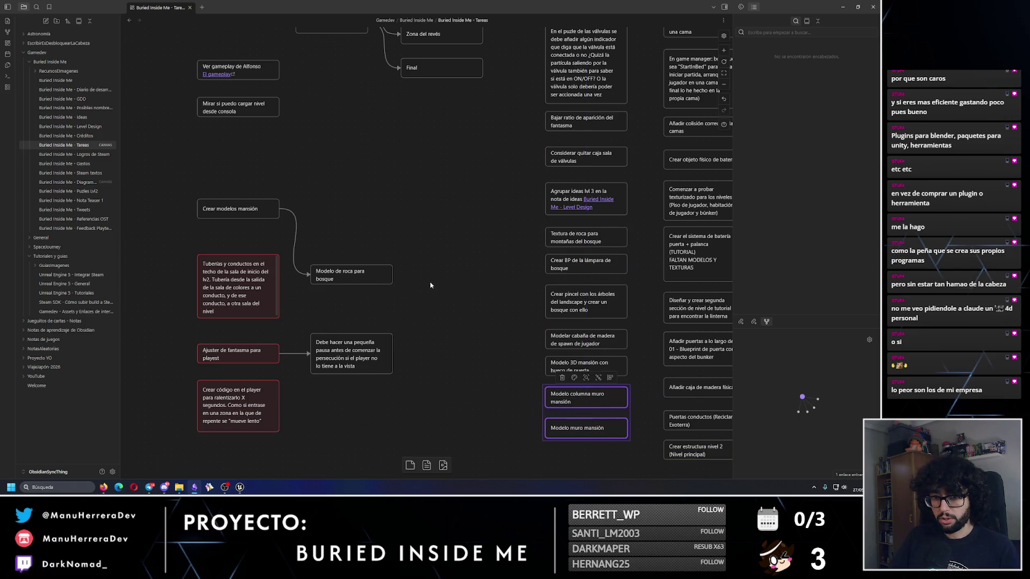
# - Raise the Modelo de roca para bosque card and place Mirar si puedo cargar nivel below Modelo muro mansión
pyautogui.moveTo(430, 289); pyautogui.dragTo(457, 393)
pyautogui.moveTo(428, 288); pyautogui.dragTo(449, 261)
pyautogui.moveTo(386, 351); pyautogui.dragTo(378, 285)
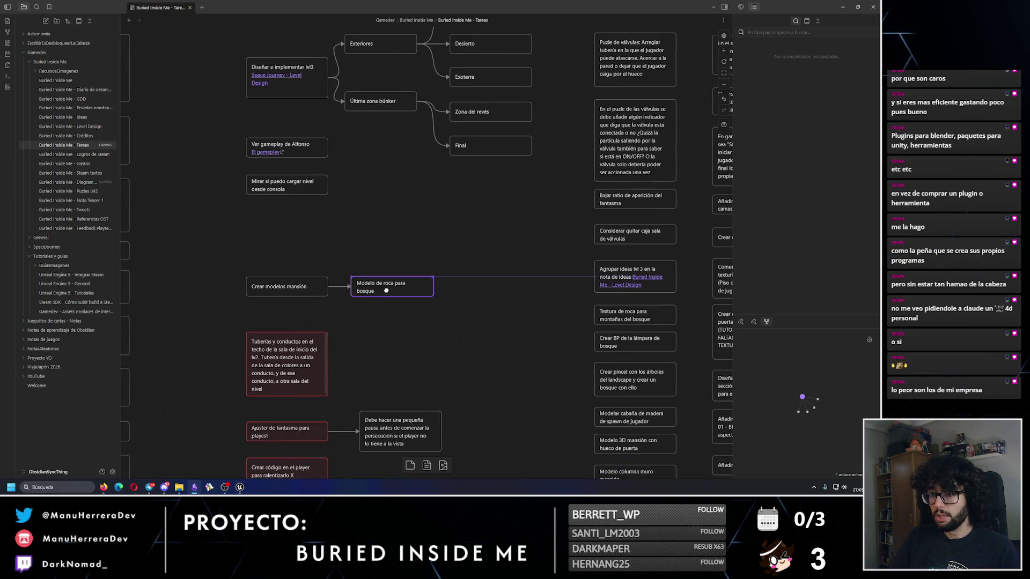
pyautogui.moveTo(318, 214); pyautogui.dragTo(338, 272)
pyautogui.click(337, 248)
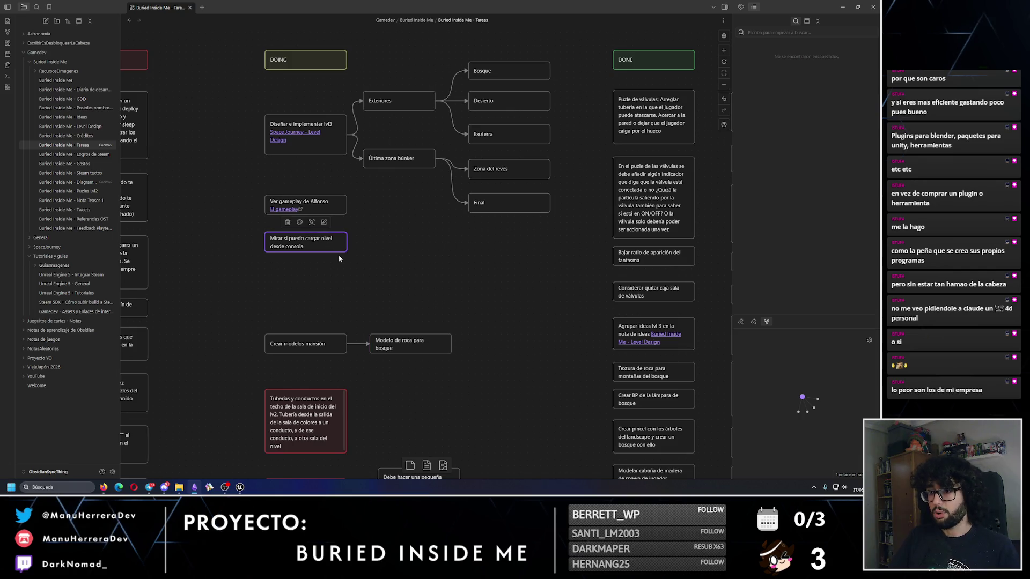
pyautogui.scroll(-3, 322, 225)
pyautogui.moveTo(303, 189); pyautogui.dragTo(269, 124)
pyautogui.moveTo(204, 76)
pyautogui.mouseDown()
pyautogui.moveTo(560, 406)
pyautogui.moveTo(552, 424)
pyautogui.mouseUp()
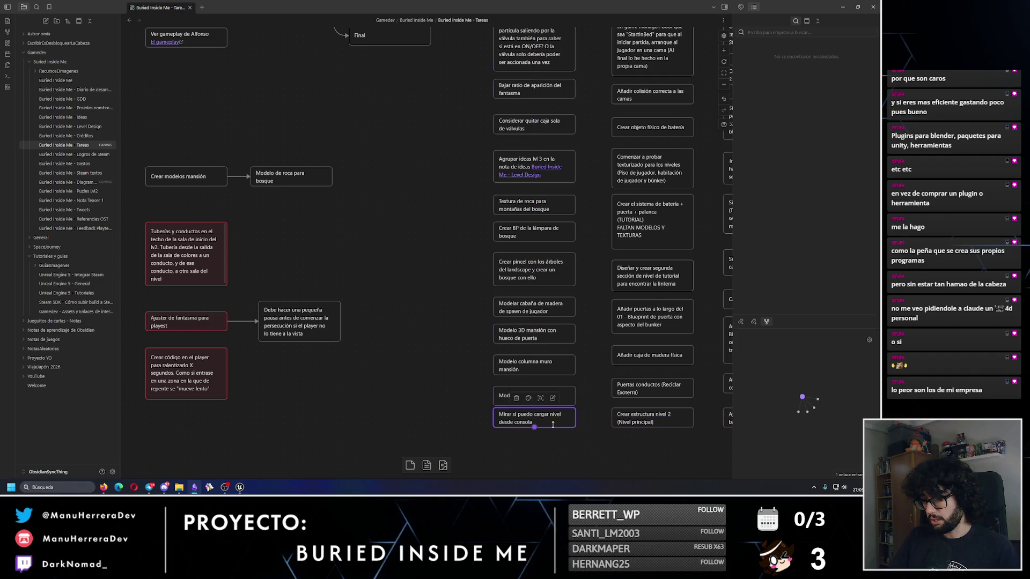
# - Shift the whole block of task cards to the right
pyautogui.scroll(-2, 572, 418)
pyautogui.hscroll(4, 483, 402)
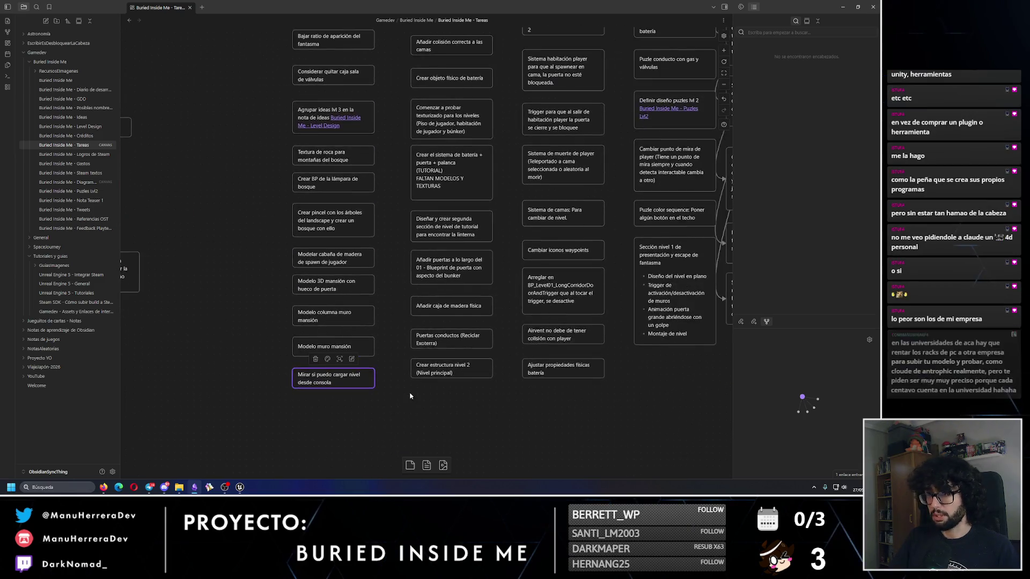
pyautogui.scroll(-5, 410, 396)
pyautogui.moveTo(367, 97); pyautogui.dragTo(702, 349)
pyautogui.scroll(5, 438, 74)
pyautogui.moveTo(431, 207)
pyautogui.mouseDown()
pyautogui.moveTo(587, 207)
pyautogui.moveTo(541, 207)
pyautogui.mouseUp()
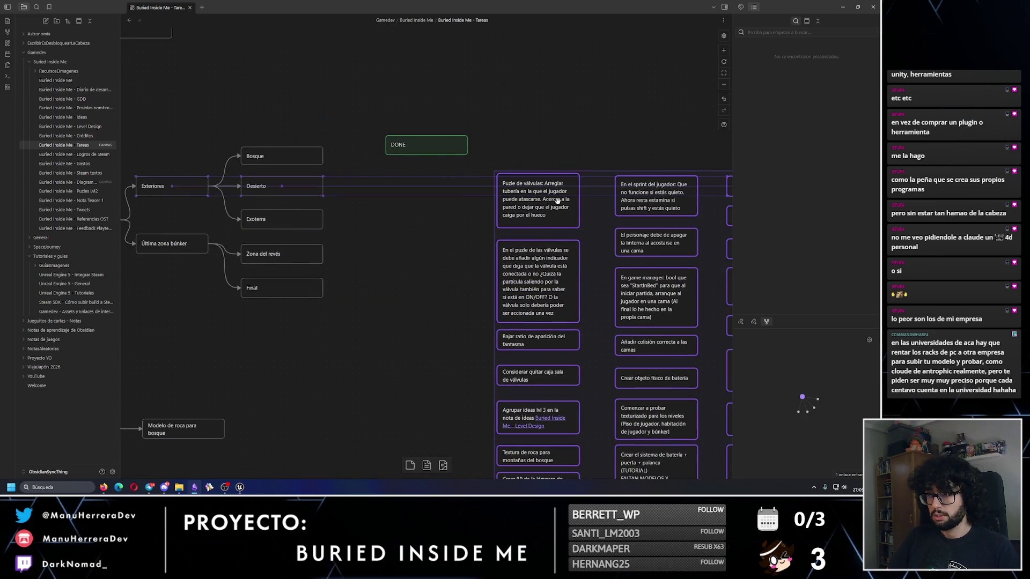
pyautogui.click(392, 244)
# - Reposition the Exteriores, zone branch and Diseñar e implementar lvl3 card group
pyautogui.hscroll(-4, 461, 241)
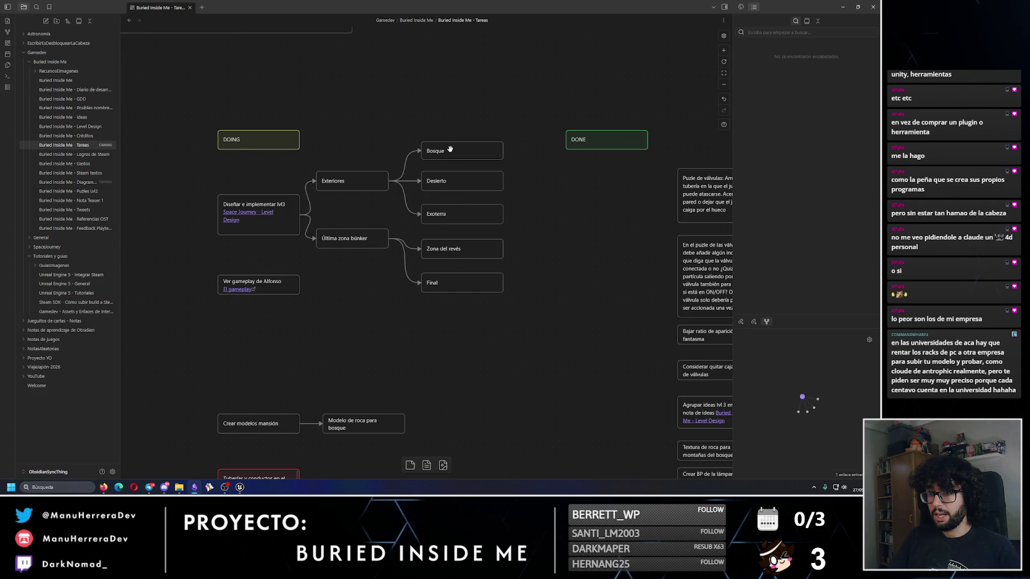
pyautogui.moveTo(321, 154); pyautogui.dragTo(479, 295)
pyautogui.keyDown('shift'); pyautogui.click(260, 227); pyautogui.keyUp('shift')
pyautogui.moveTo(259, 227)
pyautogui.mouseDown()
pyautogui.moveTo(534, 419)
pyautogui.moveTo(450, 404)
pyautogui.moveTo(411, 417)
pyautogui.moveTo(445, 126)
pyautogui.moveTo(471, 68)
pyautogui.mouseUp()
pyautogui.scroll(-3, 348, 366)
# - Move Ver gameplay de Alfonso under the DONE header and select the Tuberías card
pyautogui.moveTo(153, 323); pyautogui.dragTo(434, 244)
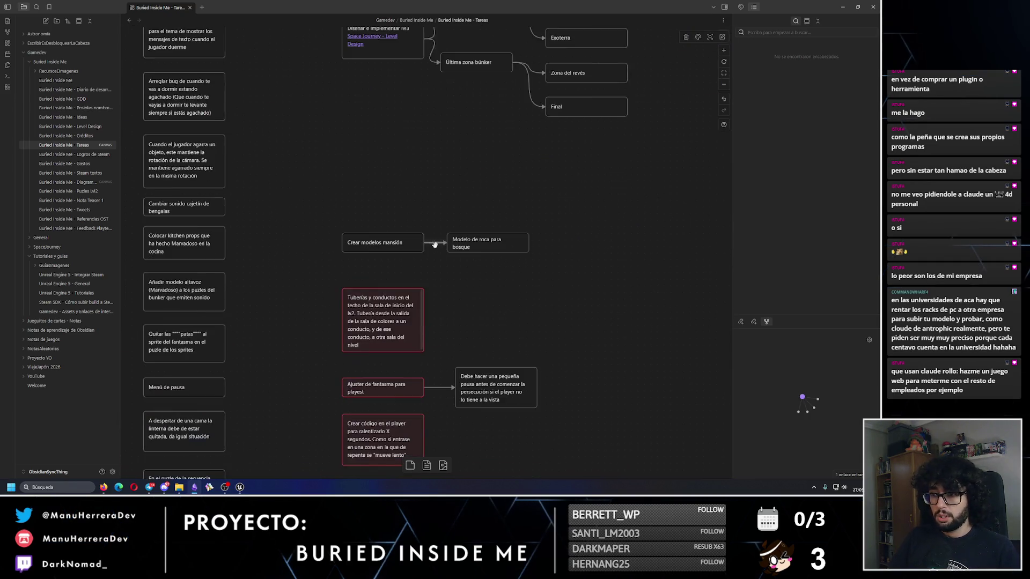
pyautogui.moveTo(327, 158); pyautogui.dragTo(548, 453)
pyautogui.moveTo(409, 298)
pyautogui.mouseDown()
pyautogui.moveTo(419, 341)
pyautogui.moveTo(418, 252)
pyautogui.mouseUp()
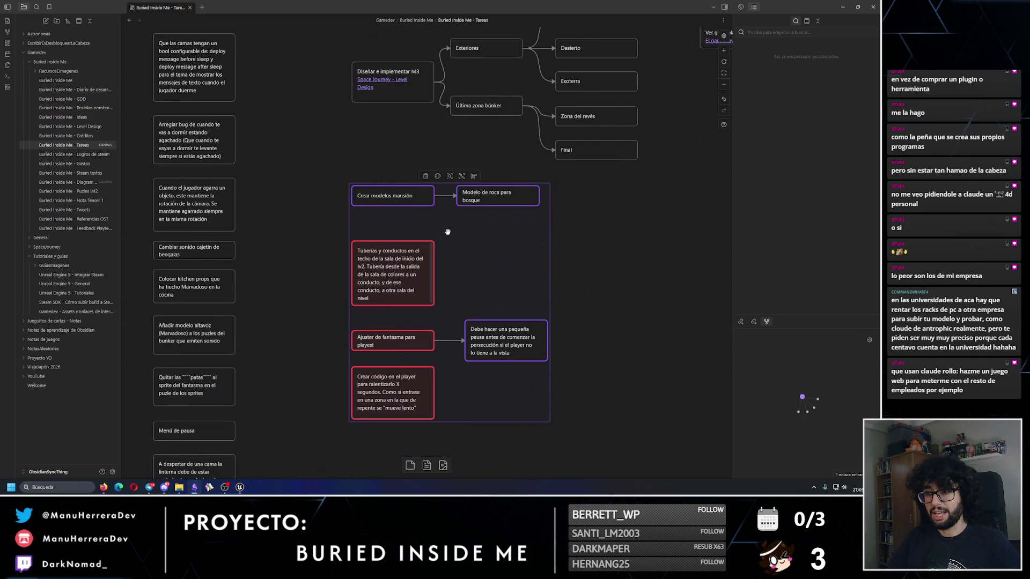
pyautogui.click(383, 318)
# - Prefix the Tuberías and Ajustar de fantasma cards with (URGENTE)
pyautogui.click(361, 244)
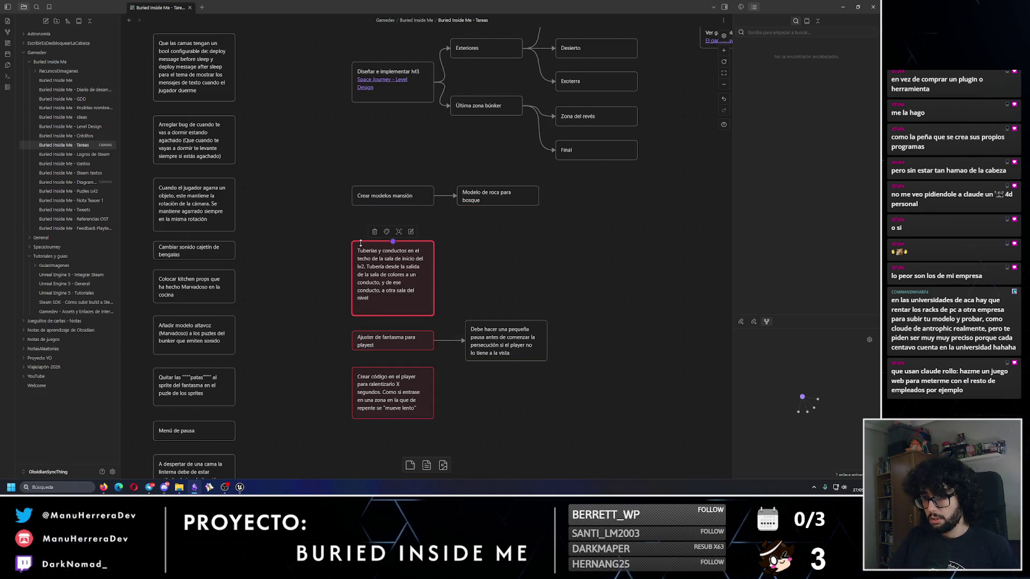
pyautogui.doubleClick(359, 249)
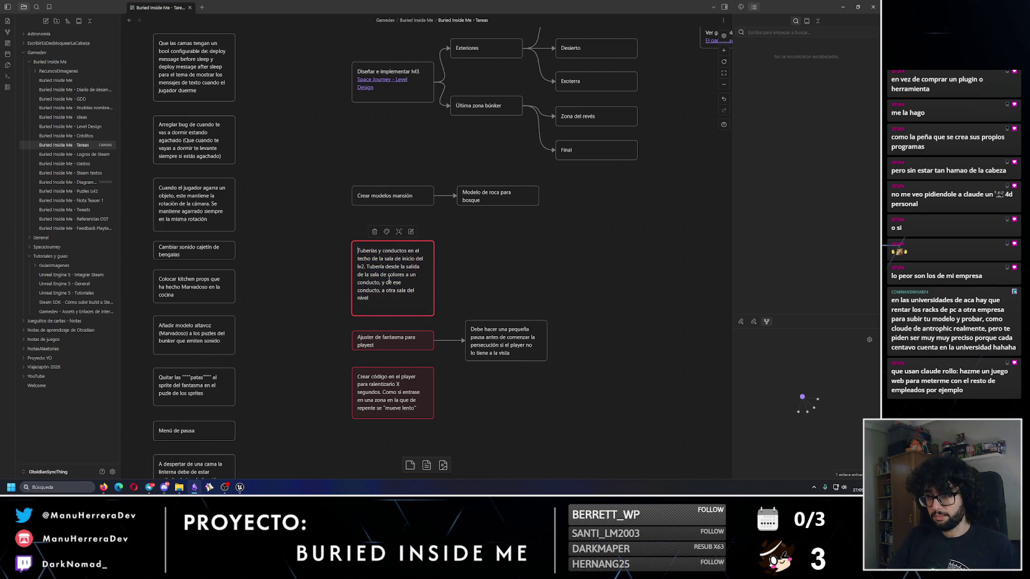
pyautogui.write('(URGENTE')
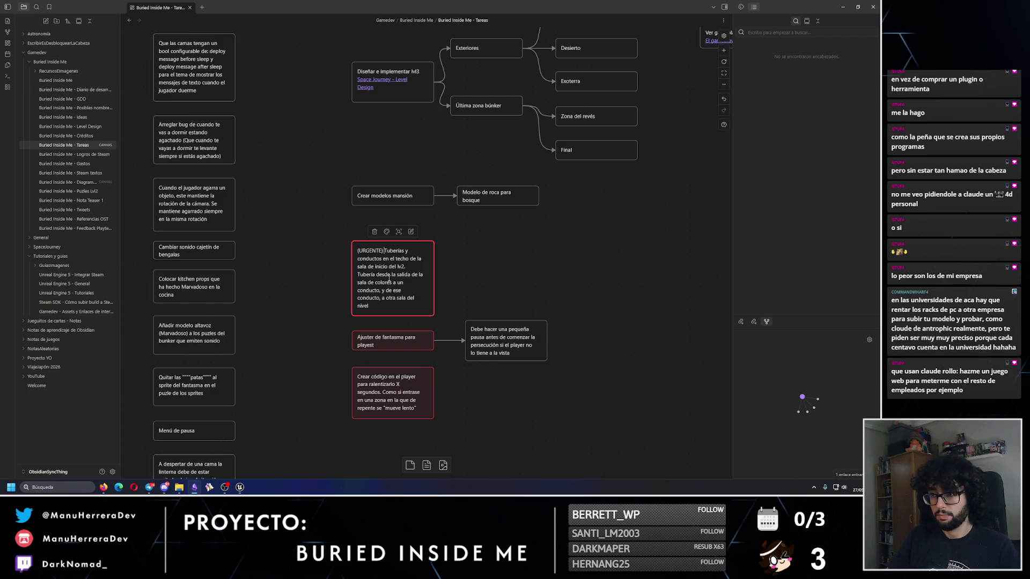
pyautogui.doubleClick(365, 341)
pyautogui.write('(URGENTE)')
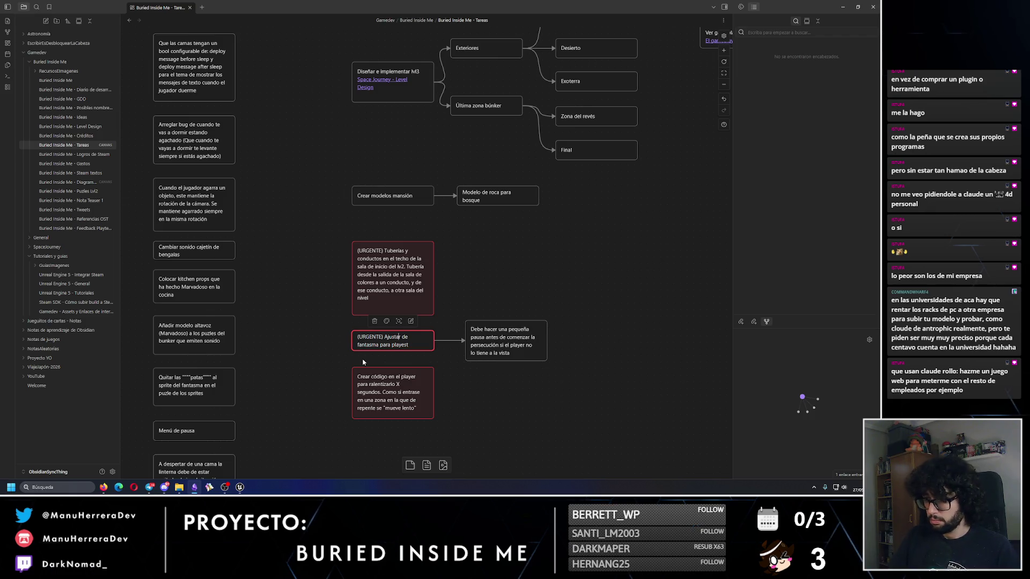
# - Prefix the Crear código en el player card with (URGENTE) and start an 'Añadir' note
pyautogui.doubleClick(380, 378)
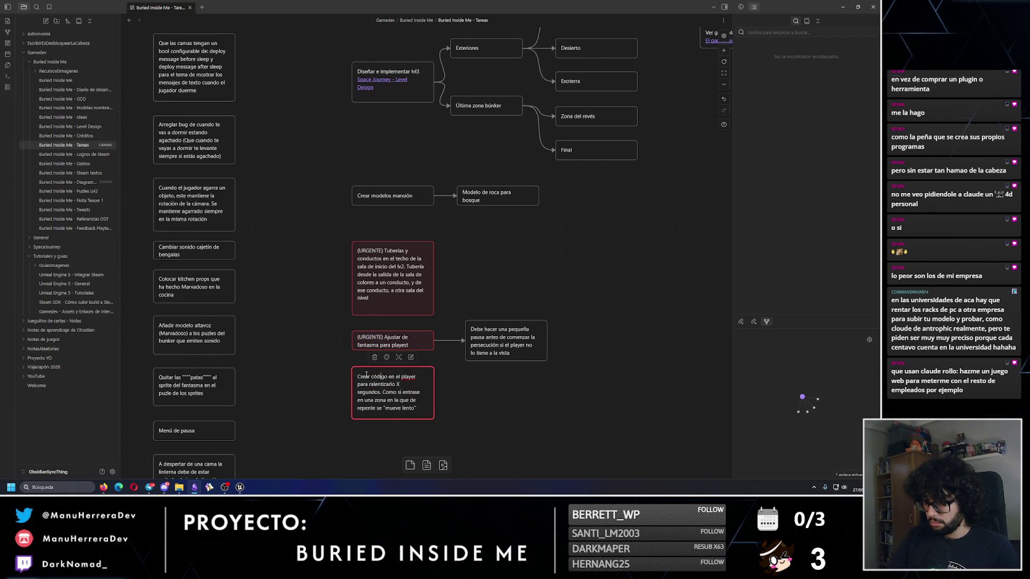
pyautogui.write('(URGENTE)')
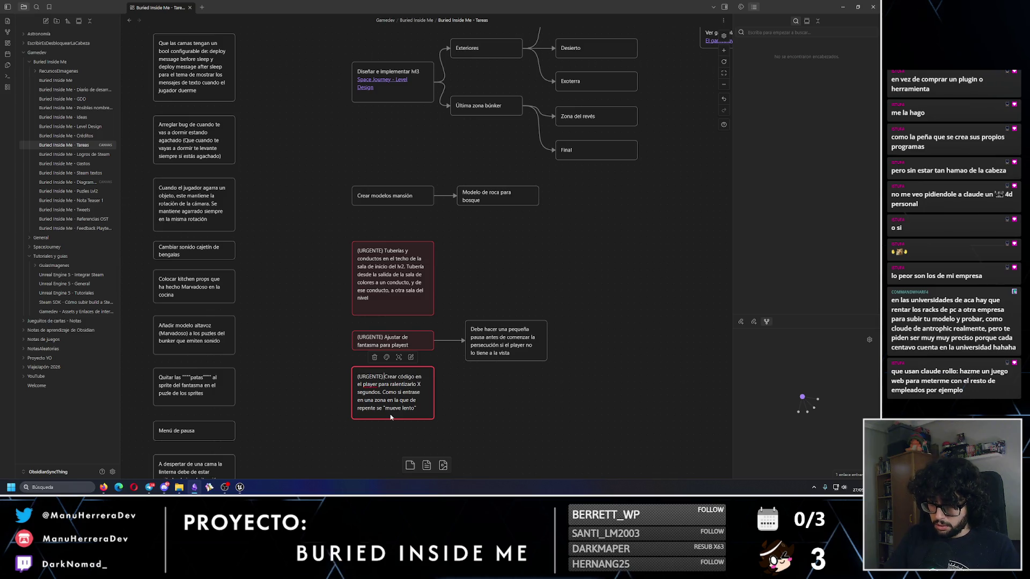
pyautogui.write(')')
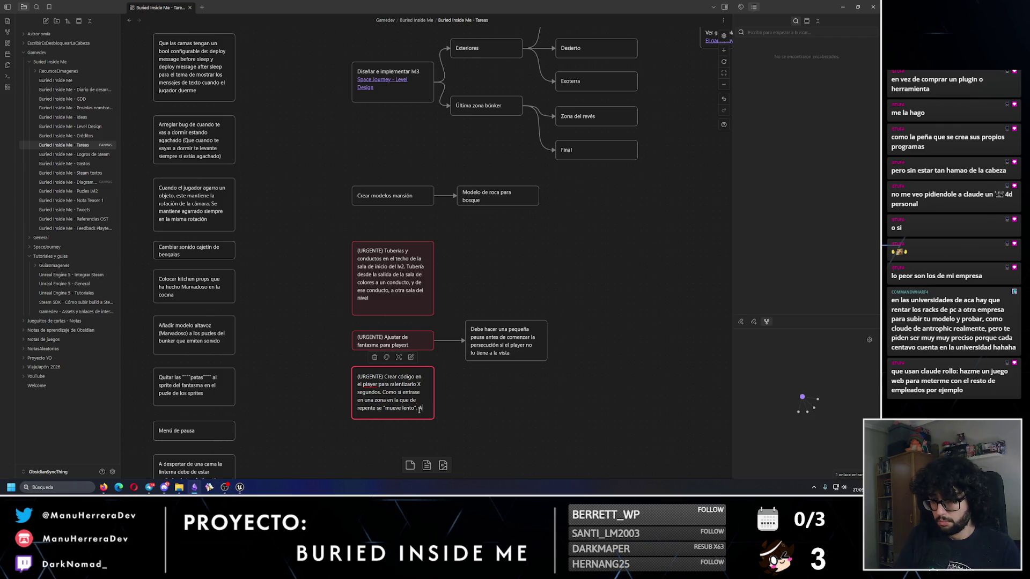
pyautogui.write(' Añadir esto')
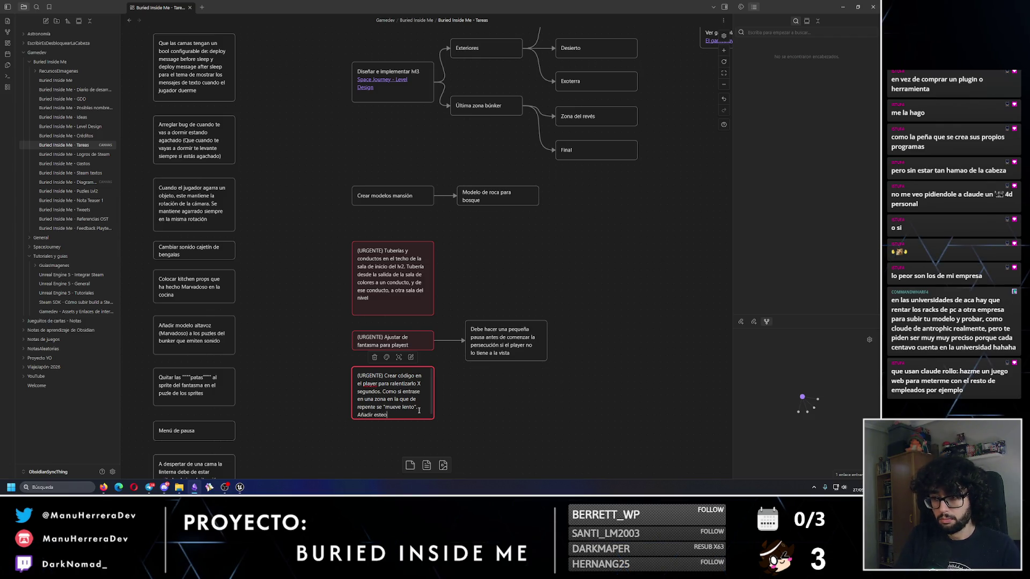
# - Replace the card's trailing sentence with an 'Añadir' line and make the card taller
pyautogui.scroll(-1, 419, 410)
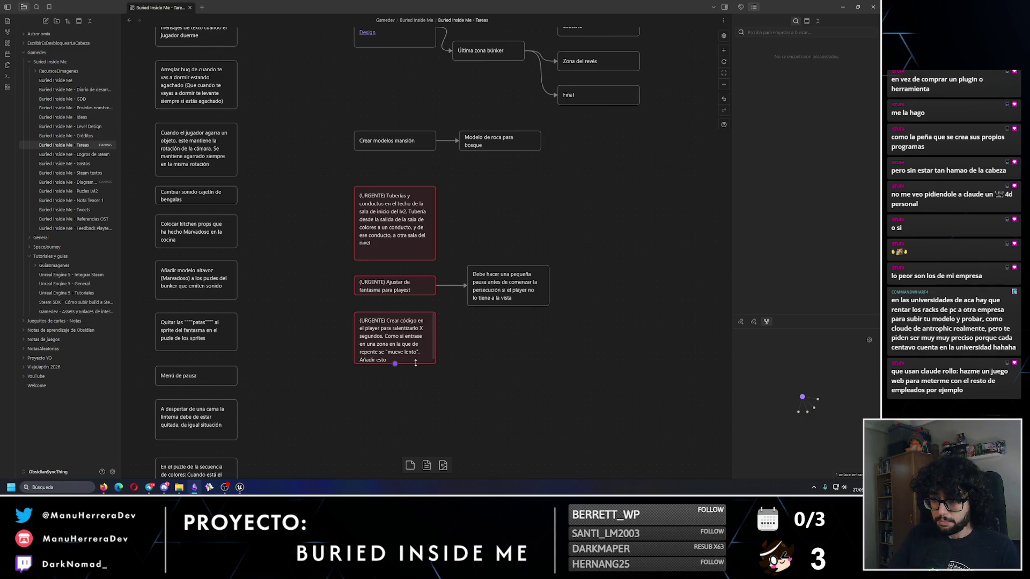
pyautogui.doubleClick(382, 361)
pyautogui.click(386, 362)
pyautogui.write('en la e')
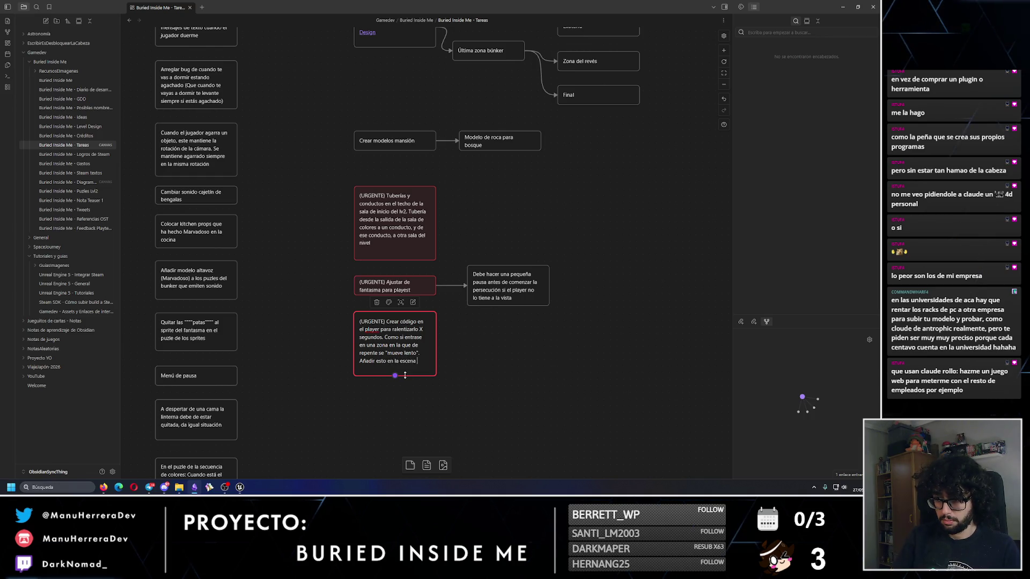
pyautogui.write('sce')
pyautogui.press('BackSpace')
pyautogui.press('BackSpace')
pyautogui.press('BackSpace')
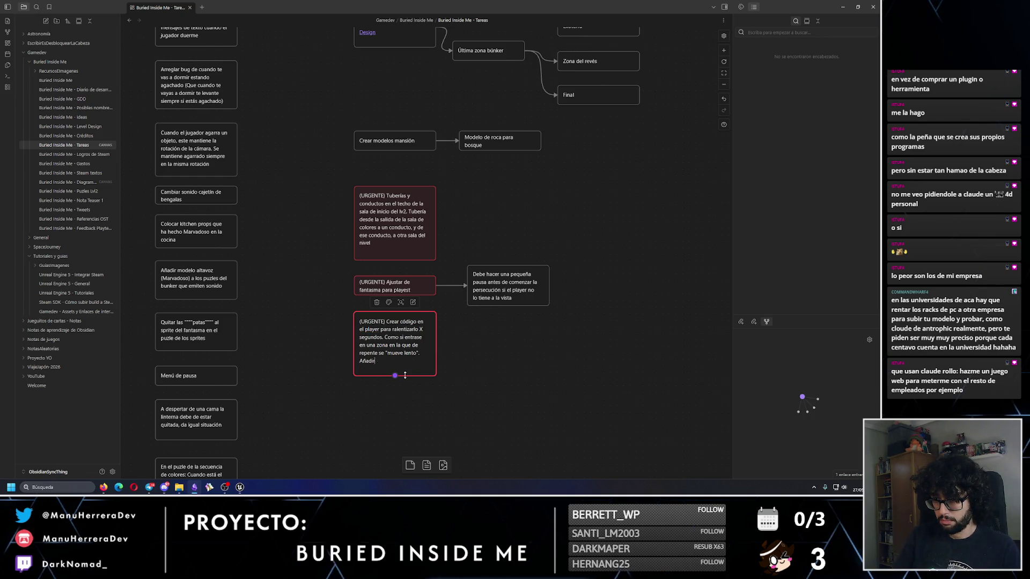
pyautogui.press('Return')
pyautogui.write('Añadir')
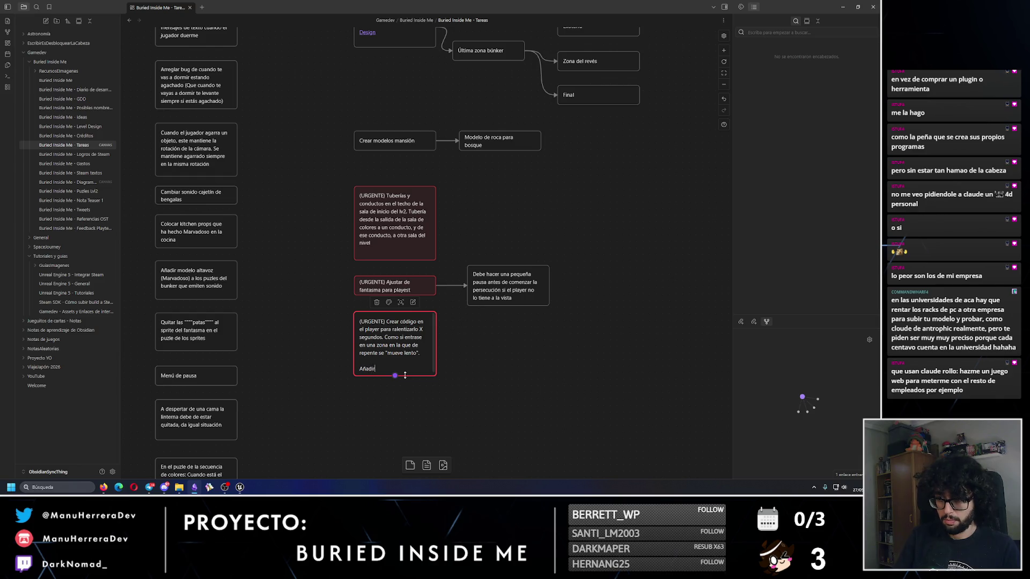
pyautogui.press('Return')
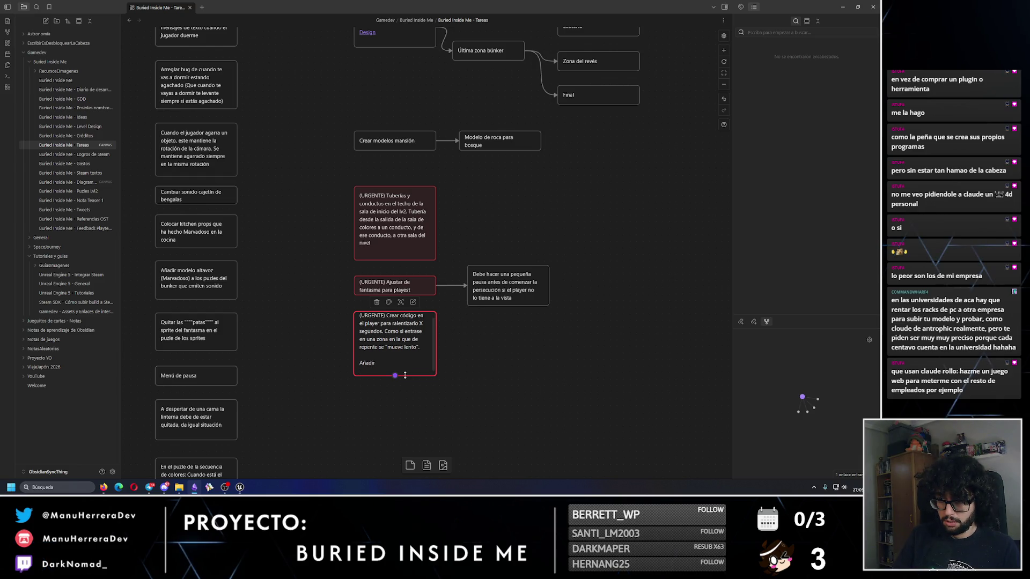
pyautogui.moveTo(404, 373); pyautogui.dragTo(403, 400)
pyautogui.write('- Escena de')
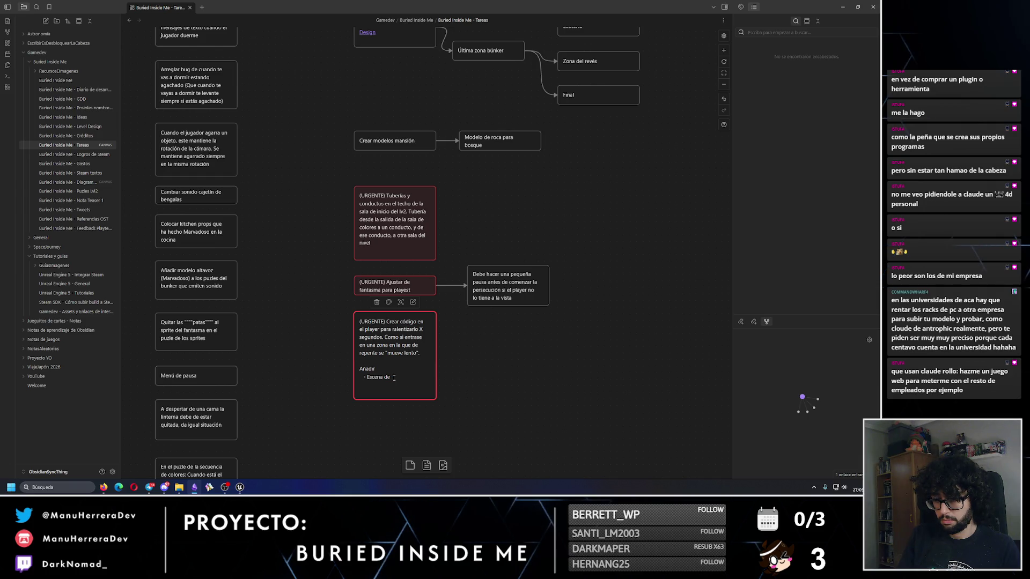
# - Add bullets 'Escena presentación de fantasma' and 'Escena de endgame' under Añadir
pyautogui.write('go')
pyautogui.press('BackSpace')
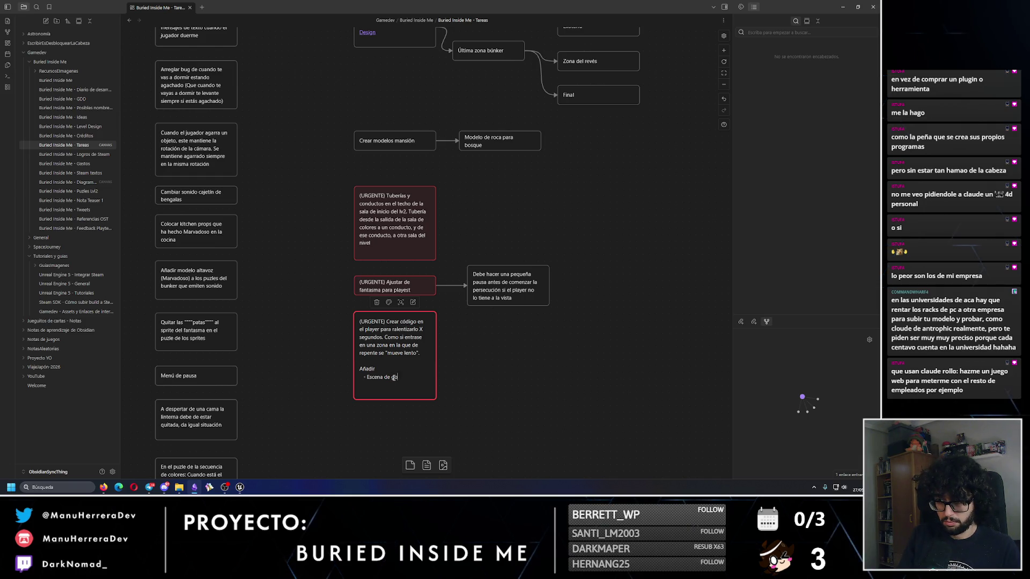
pyautogui.press('BackSpace')
pyautogui.press('BackSpace')
pyautogui.write('entaci')
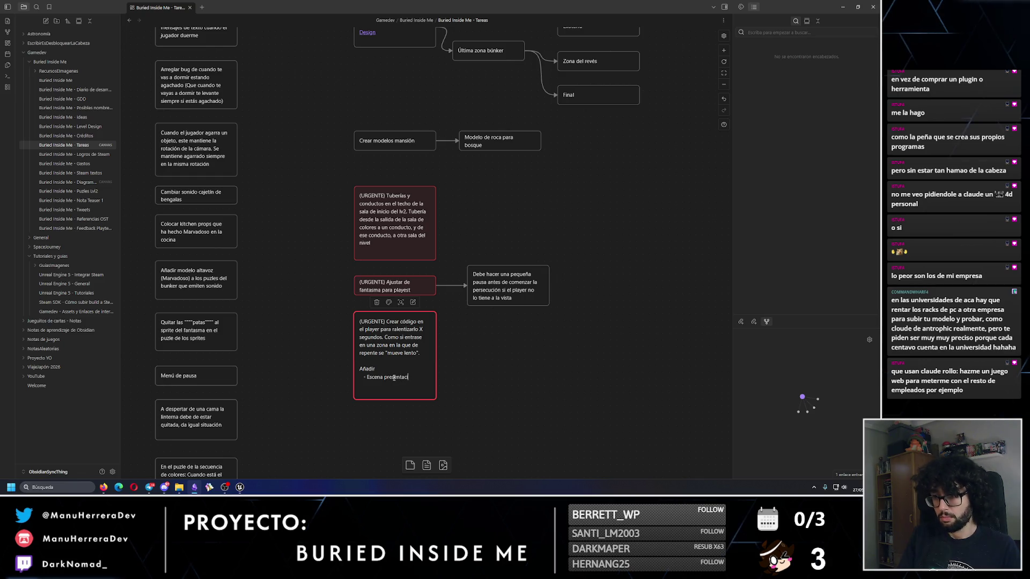
pyautogui.write('ón de f')
pyautogui.write('antasma')
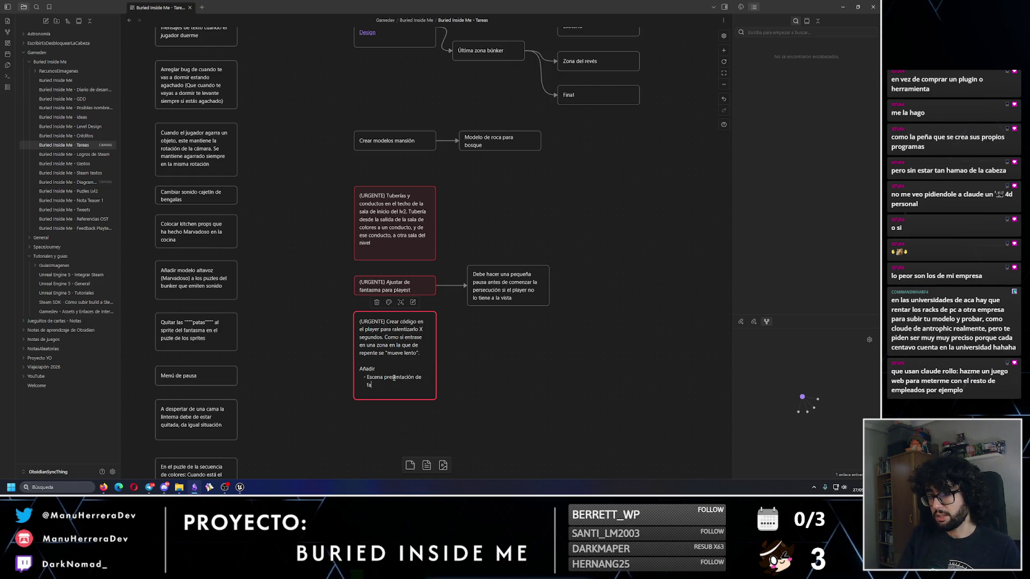
pyautogui.press('Return')
pyautogui.write('Escena de endga')
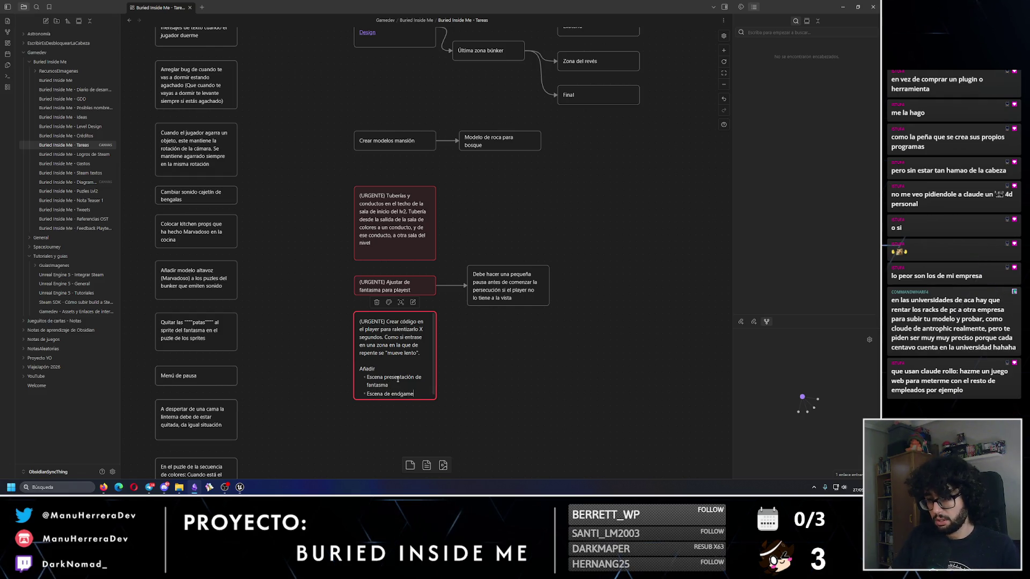
pyautogui.write('me')
pyautogui.press('Escape')
pyautogui.click(473, 386)
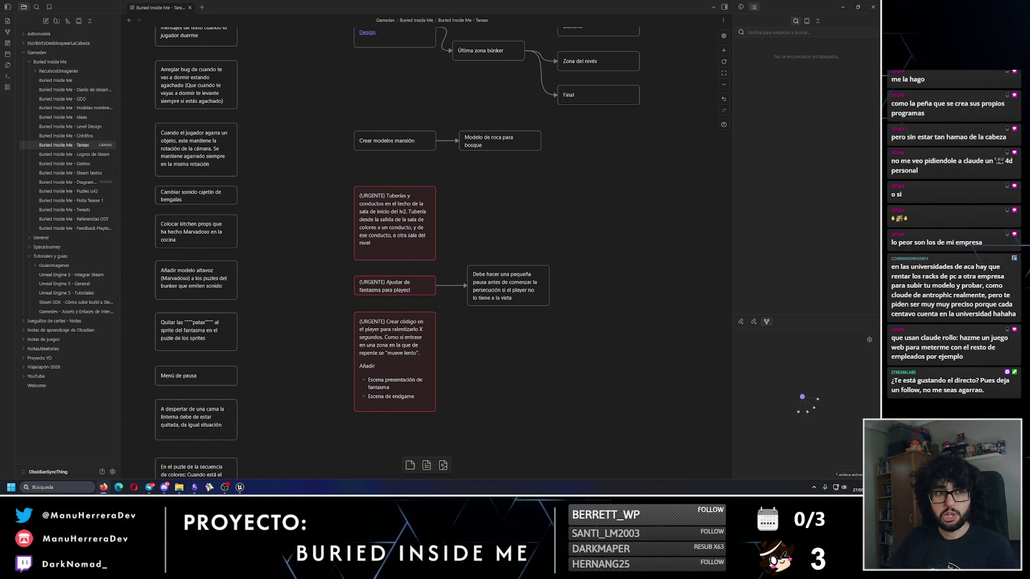
# - Select the red urgent cards to check their grouping, then clear the selection
pyautogui.moveTo(332, 168)
pyautogui.mouseDown()
pyautogui.moveTo(450, 431)
pyautogui.moveTo(303, 291)
pyautogui.moveTo(322, 314)
pyautogui.mouseUp()
pyautogui.click(474, 397)
pyautogui.click(483, 397)
pyautogui.moveTo(449, 419); pyautogui.dragTo(348, 296)
pyautogui.moveTo(338, 175)
pyautogui.mouseDown()
pyautogui.moveTo(448, 416)
pyautogui.moveTo(547, 440)
pyautogui.mouseUp()
pyautogui.click(594, 378)
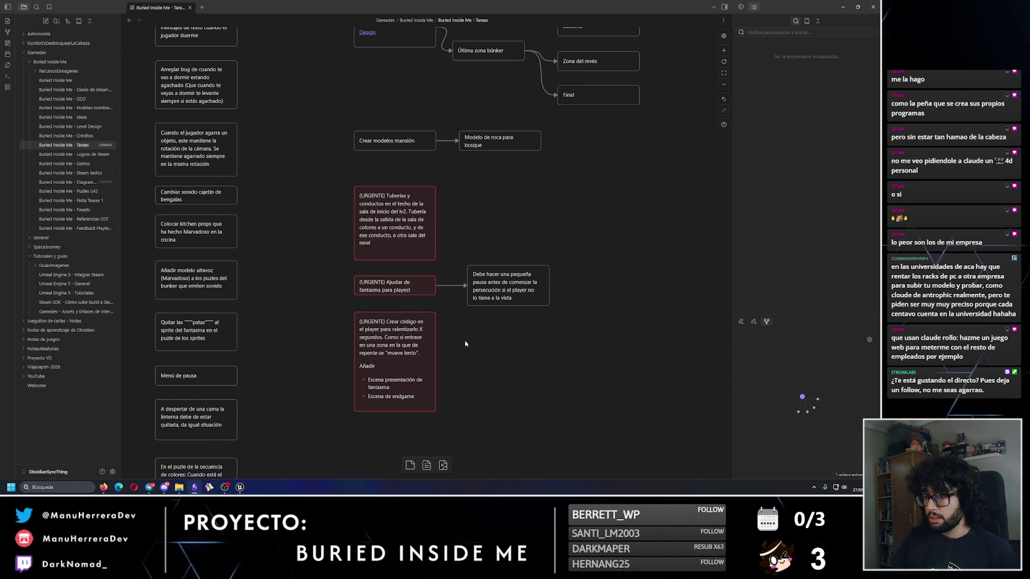
pyautogui.scroll(-3, 461, 322)
# - Create a card reading 'Añadir WB de logo de juego en la escena de Endgame para tener un final provisional'
pyautogui.doubleClick(406, 333)
pyautogui.write('ñadir WB')
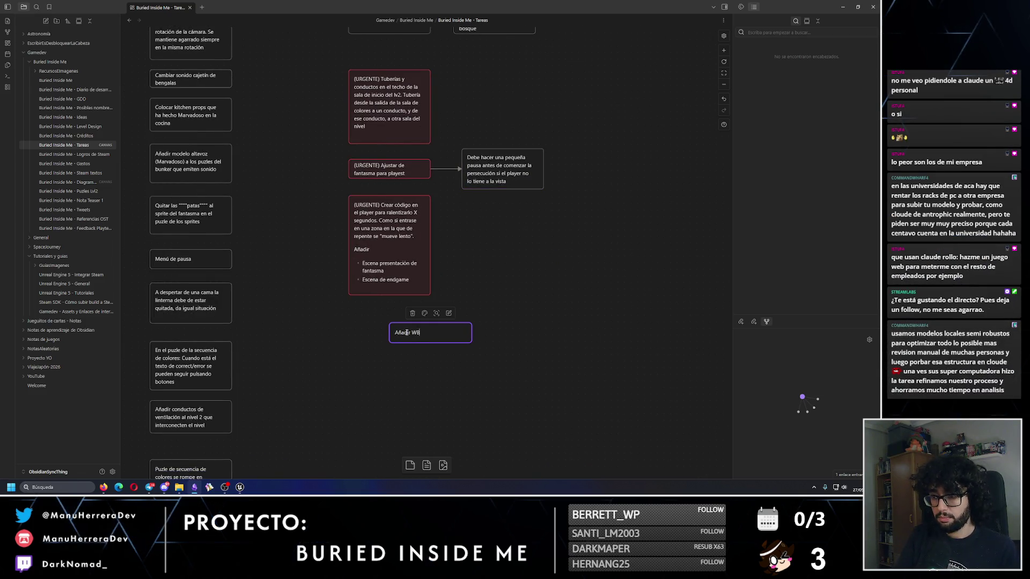
pyautogui.write(' de logo de juego')
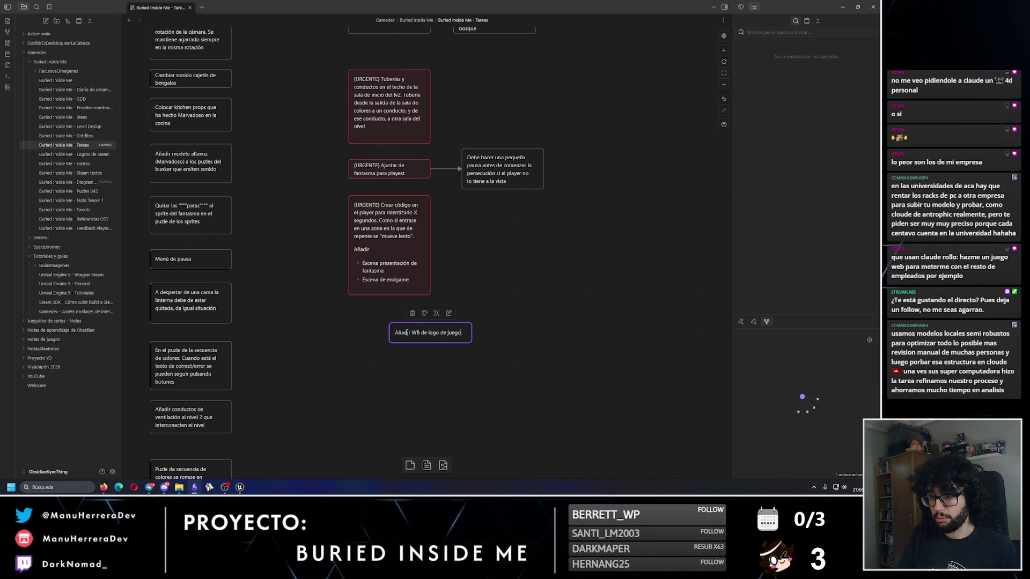
pyautogui.write(' en la escena de Endga')
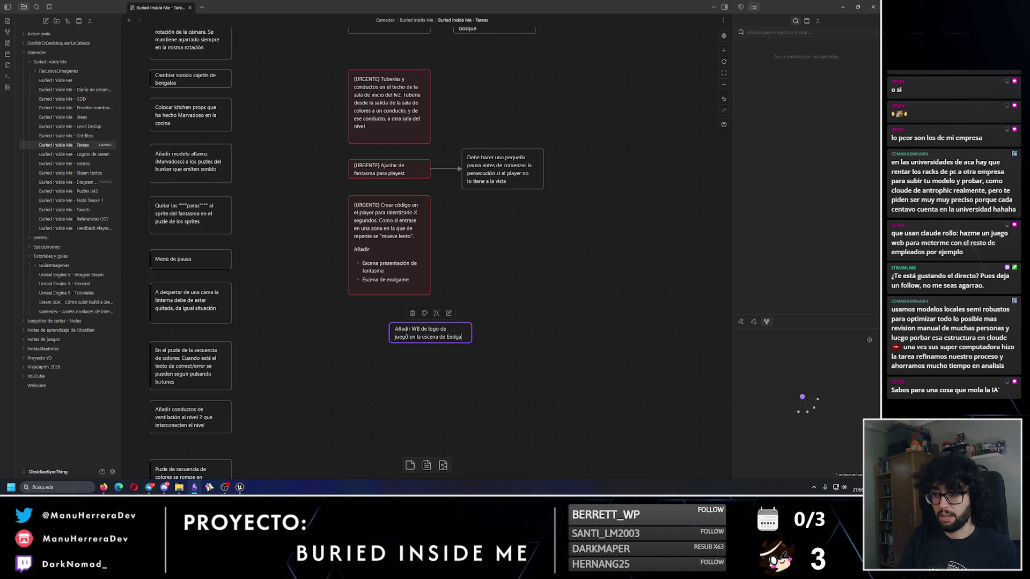
pyautogui.write('me para ')
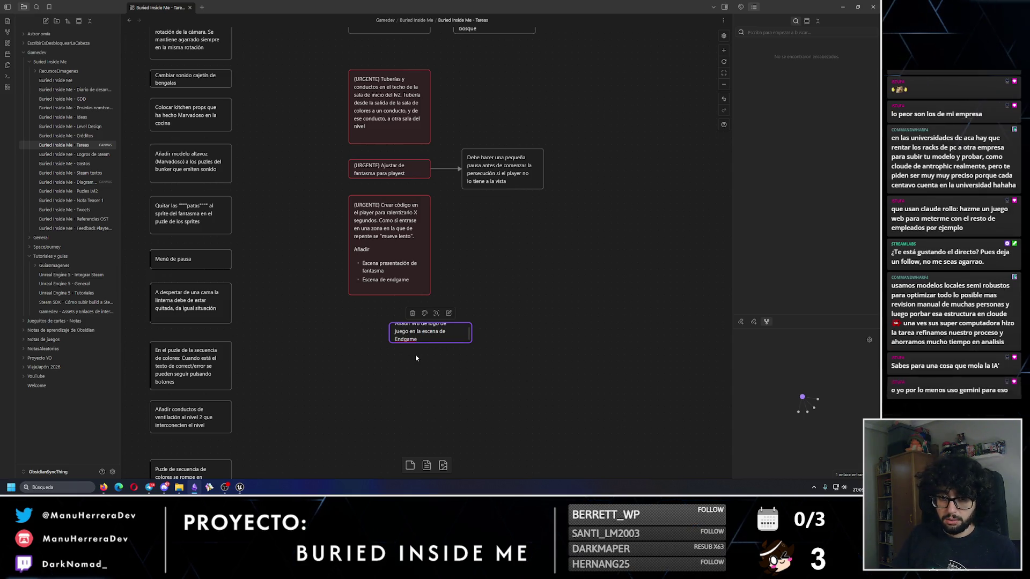
pyautogui.write('tener un fbn')
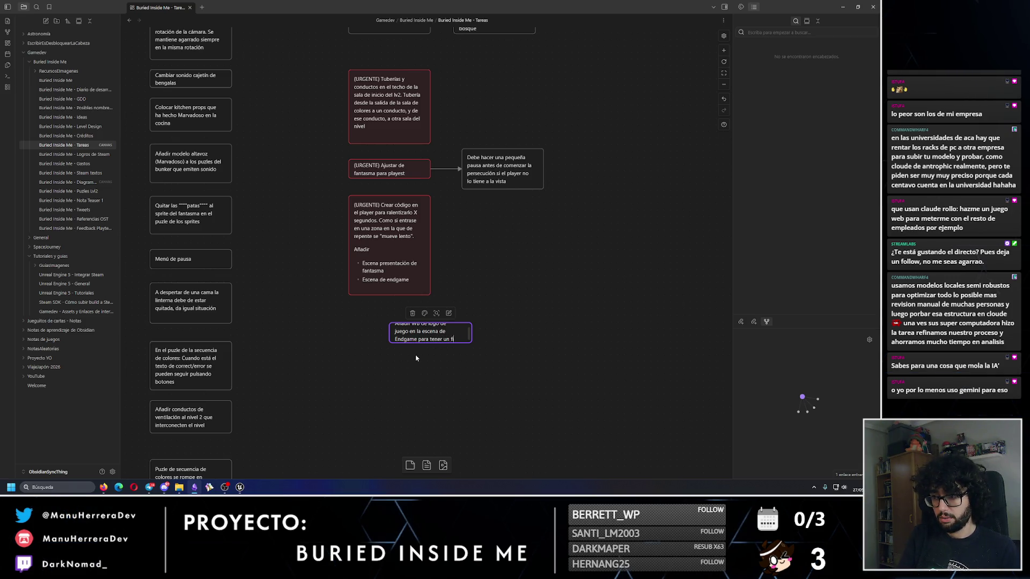
pyautogui.press('BackSpace')
pyautogui.press('BackSpace')
pyautogui.write('inal provisional')
pyautogui.click(421, 355)
# - Place the logo card under the red urgent cards and colour it red
pyautogui.moveTo(449, 341)
pyautogui.mouseDown()
pyautogui.moveTo(450, 366)
pyautogui.moveTo(402, 348)
pyautogui.moveTo(410, 336)
pyautogui.mouseUp()
pyautogui.click(383, 293)
pyautogui.click(370, 308)
pyautogui.click(490, 384)
pyautogui.moveTo(328, 49); pyautogui.dragTo(459, 355)
pyautogui.click(459, 354)
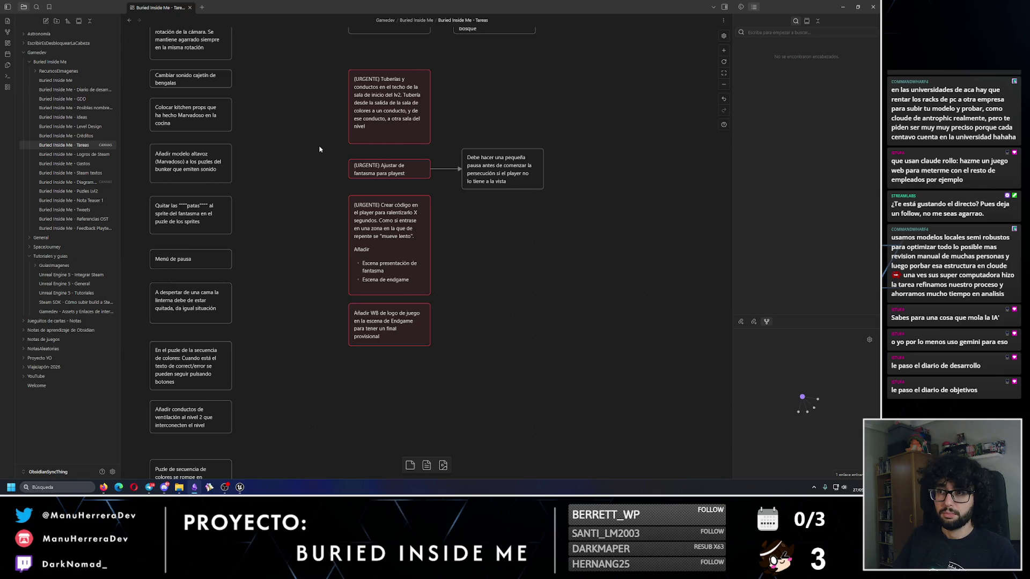
pyautogui.moveTo(413, 325); pyautogui.dragTo(413, 331)
pyautogui.click(478, 338)
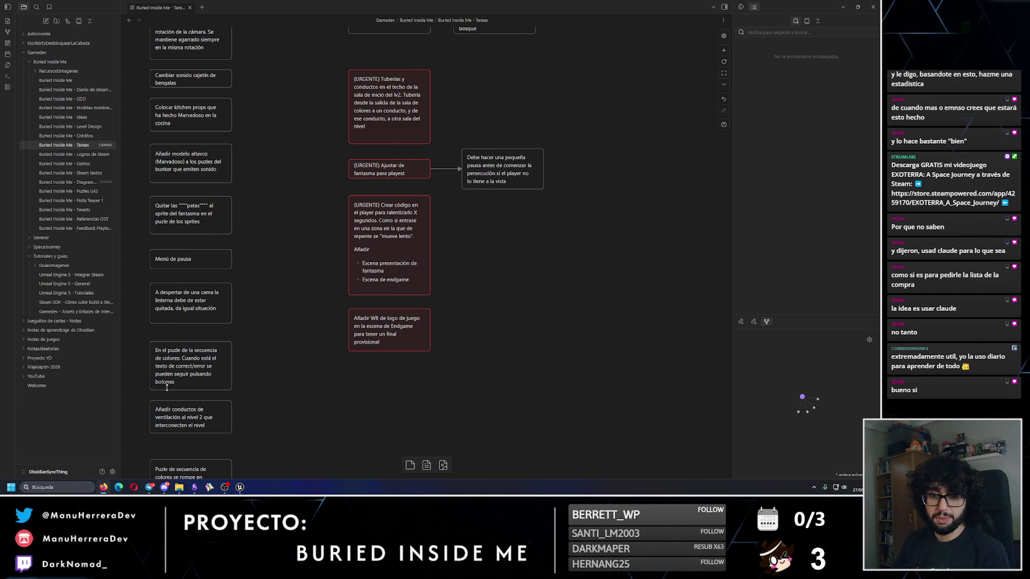
# - Pan the canvas toward the upper cards and minimize Obsidian
pyautogui.moveTo(408, 167); pyautogui.dragTo(437, 266)
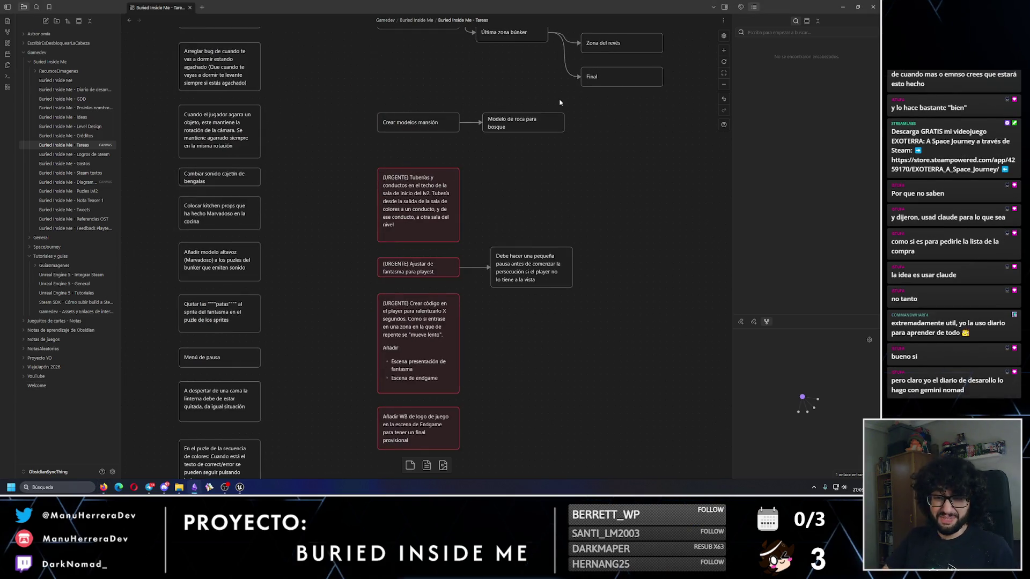
pyautogui.click(843, 7)
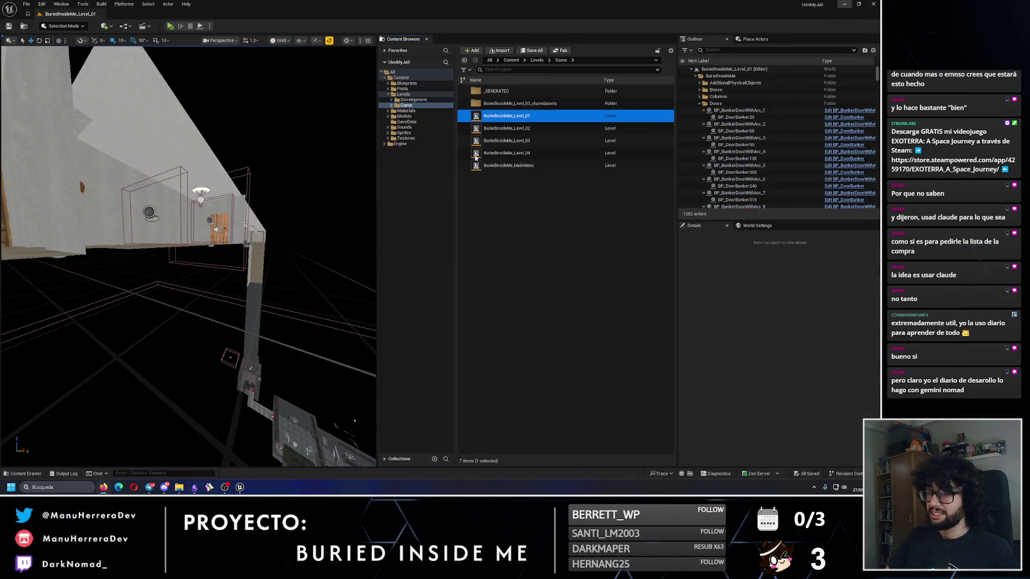
# - Open BuriedInsideMe_Level_04, fly the camera around it, then close the Unreal editor
pyautogui.moveTo(199, 138); pyautogui.dragTo(198, 137)
pyautogui.doubleClick(507, 153)
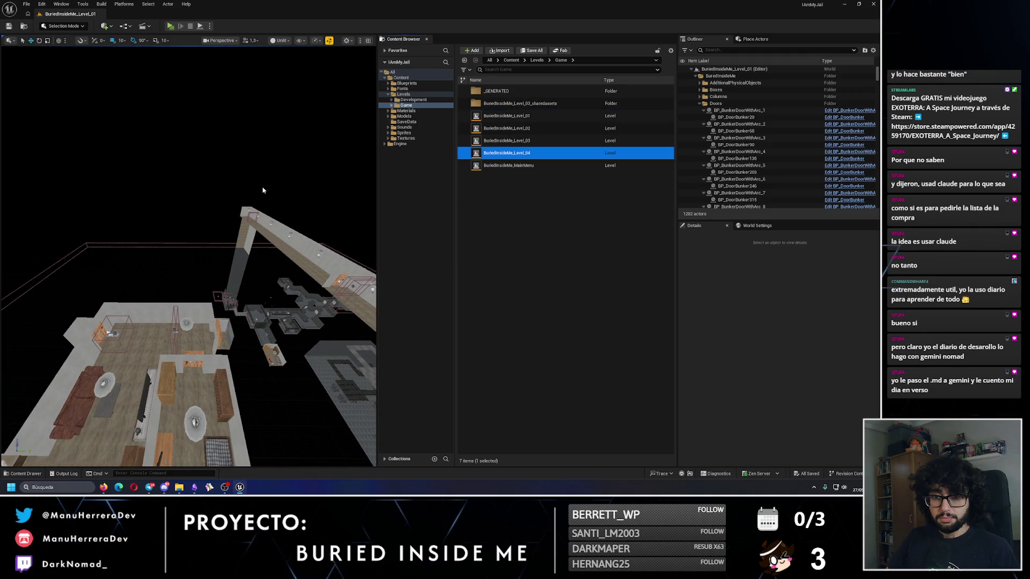
pyautogui.moveTo(230, 223); pyautogui.dragTo(230, 223)
pyautogui.hotkey('alt', 'F4')
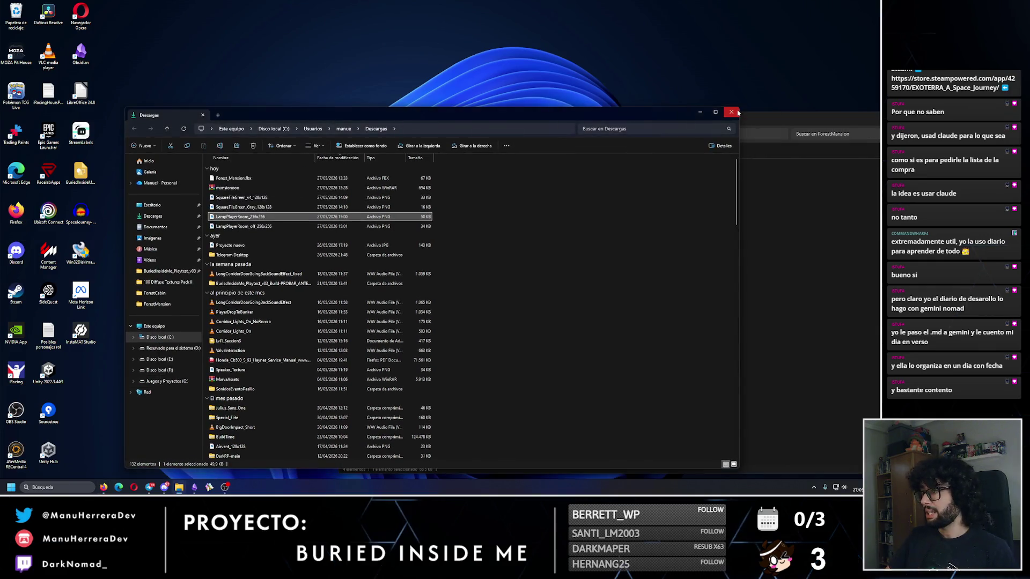
# - Close the ForestMansion Explorer window and bring the Obsidian task canvas back to the front
pyautogui.moveTo(880, 125); pyautogui.dragTo(697, 125)
pyautogui.click(691, 114)
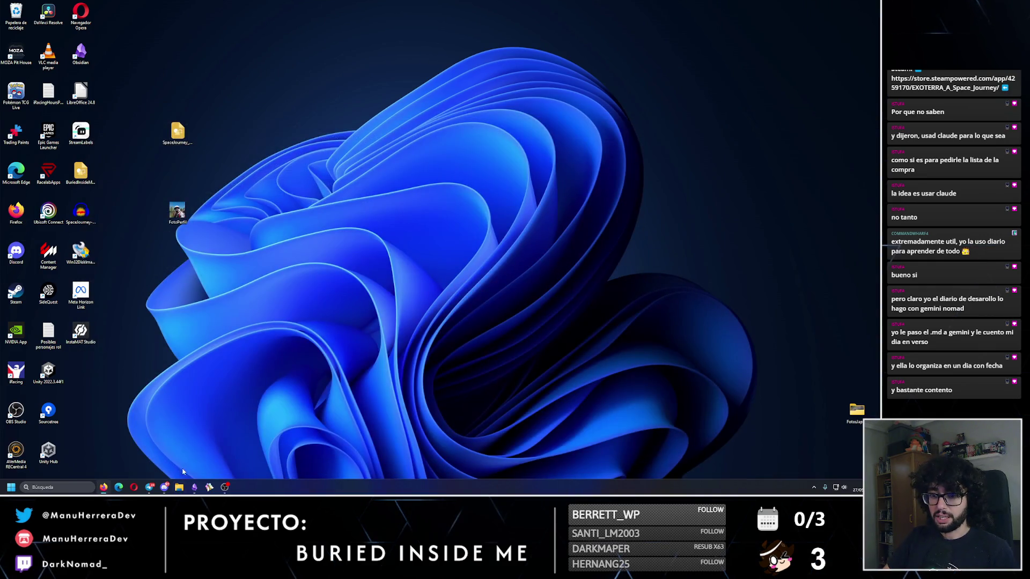
pyautogui.click(225, 487)
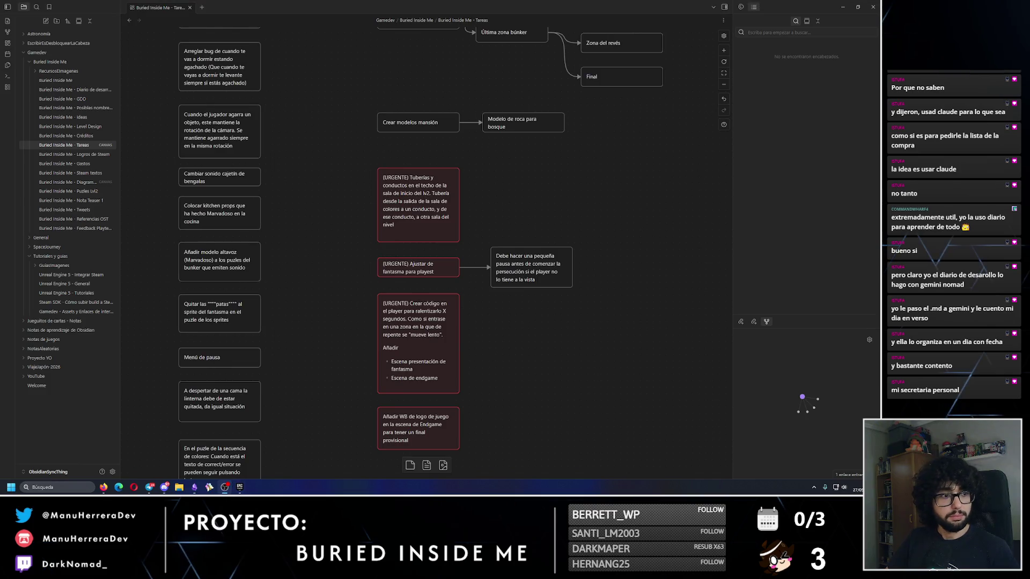